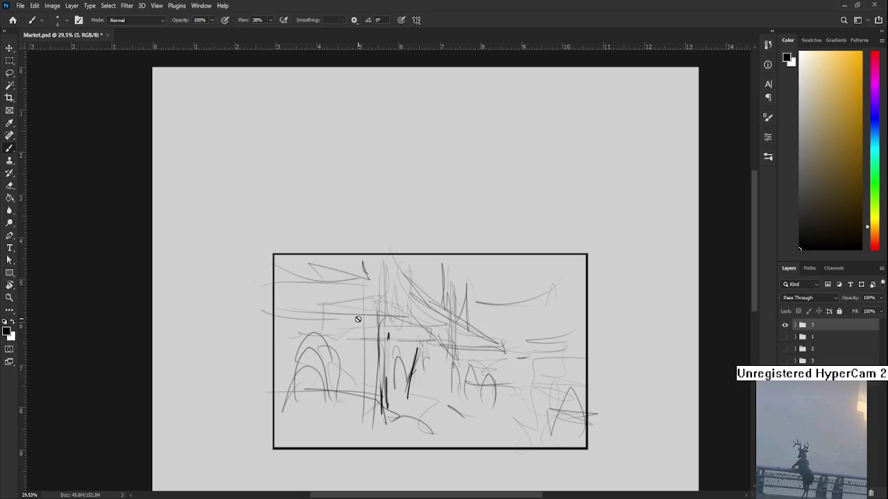
# - Create new Layer 5 and move Border copy out of group 3 to the top of the stack
pyautogui.scroll(1, 401, 346)
pyautogui.scroll(1, 401, 345)
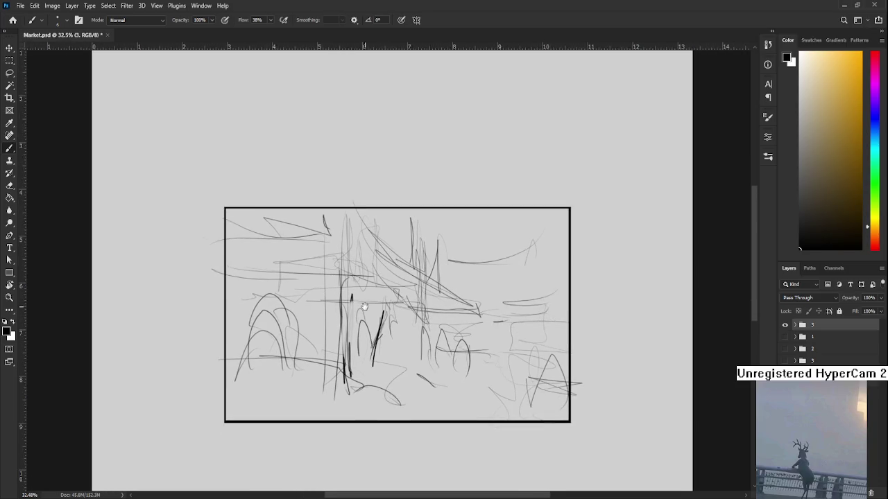
pyautogui.scroll(1, 402, 412)
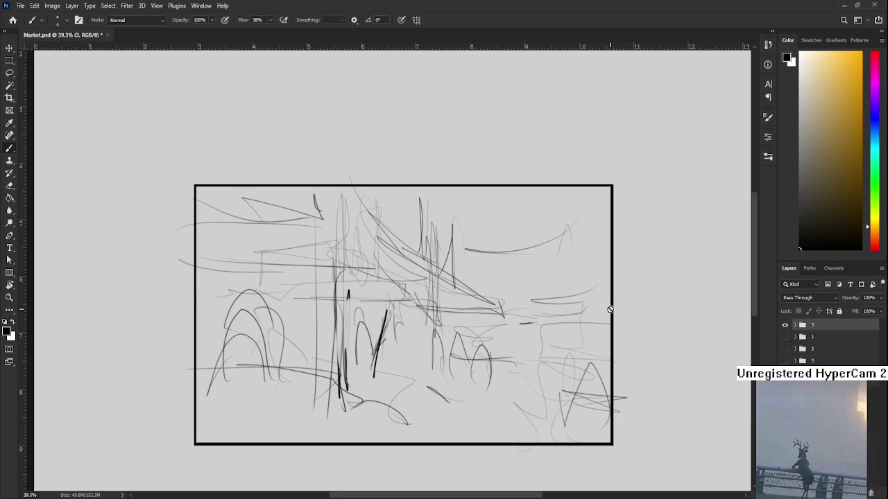
pyautogui.scroll(-2, 610, 309)
pyautogui.hotkey('ctrl', 'shift', 'alt', 'n')
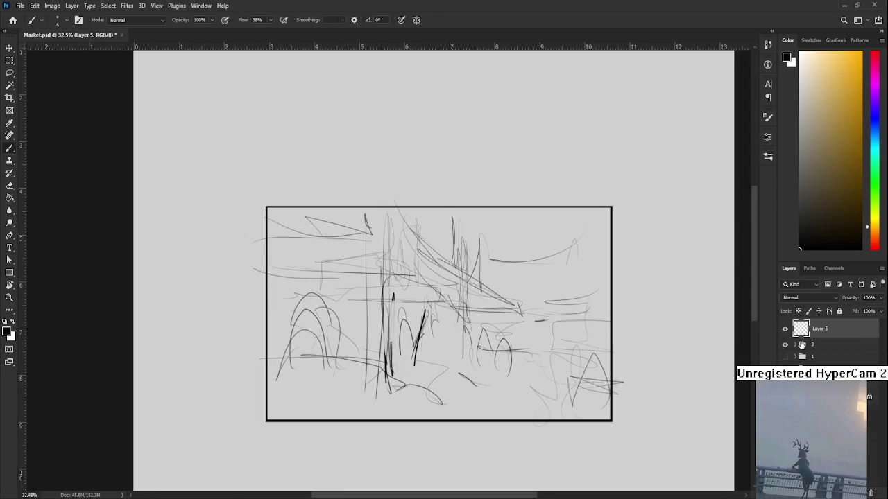
pyautogui.click(796, 345)
pyautogui.moveTo(824, 362); pyautogui.dragTo(835, 320)
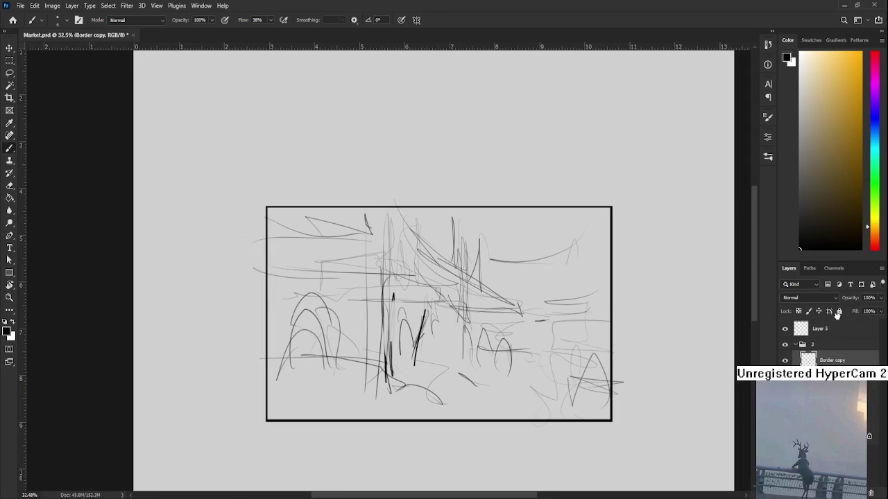
pyautogui.click(836, 345)
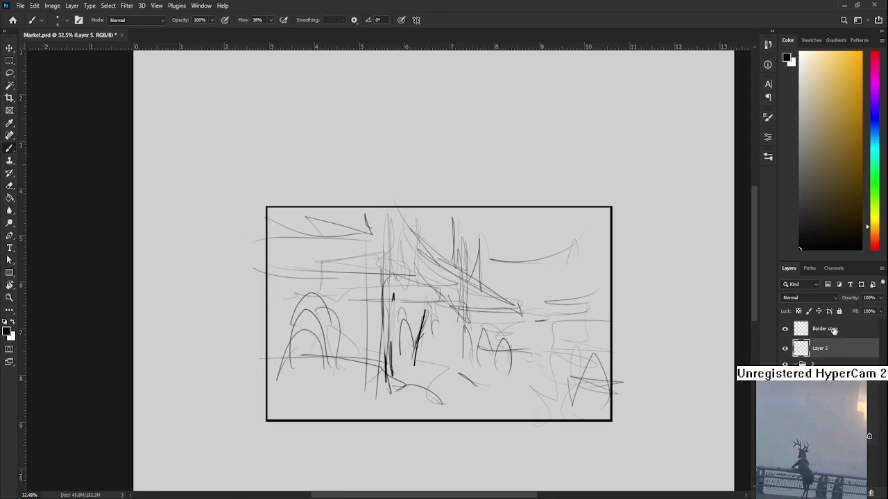
# - Set the foreground colour to red and draw a straight horizon line across the canvas
pyautogui.click(874, 252)
pyautogui.click(858, 51)
pyautogui.keyDown('shift'); pyautogui.click(598, 376); pyautogui.keyUp('shift')
pyautogui.hotkey('ctrl', 'z')
pyautogui.moveTo(284, 345); pyautogui.dragTo(243, 334)
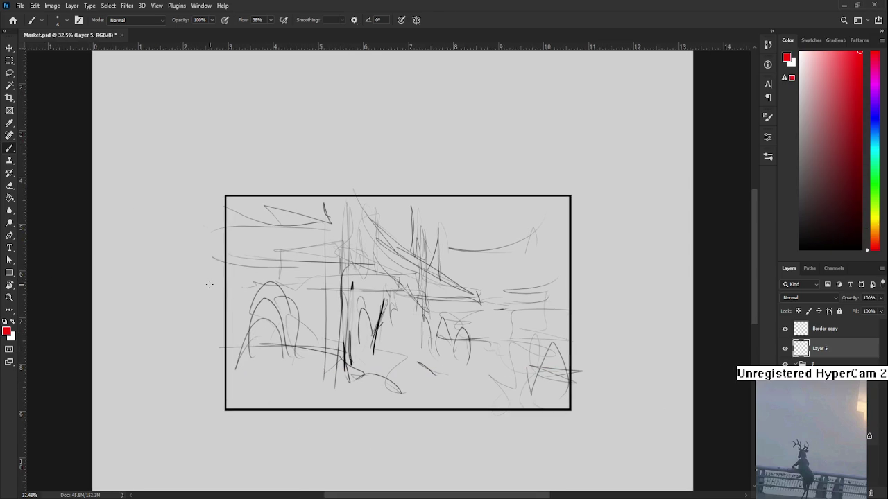
pyautogui.keyDown('shift'); pyautogui.click(635, 286); pyautogui.keyUp('shift')
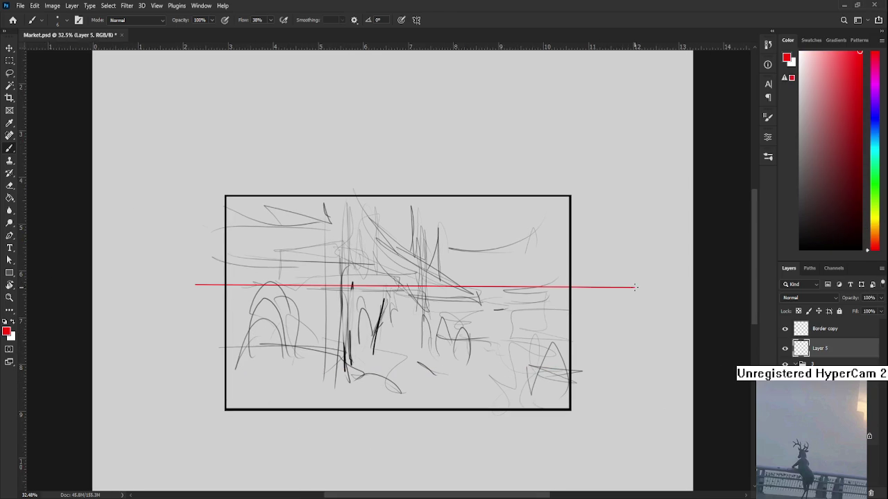
pyautogui.hotkey('ctrl', 'z')
pyautogui.moveTo(660, 287); pyautogui.dragTo(98, 305)
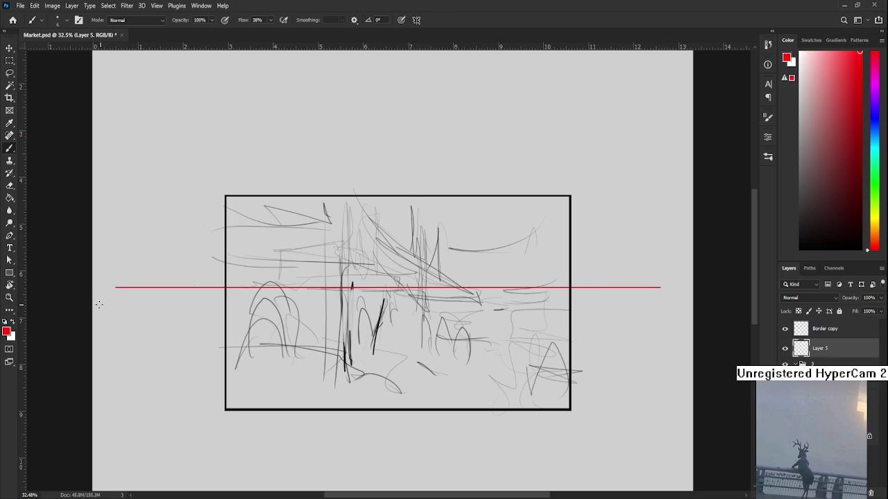
pyautogui.hscroll(10, 629, 315)
pyautogui.hscroll(-5, 629, 315)
pyautogui.scroll(-2, 713, 346)
pyautogui.hscroll(-2, 713, 346)
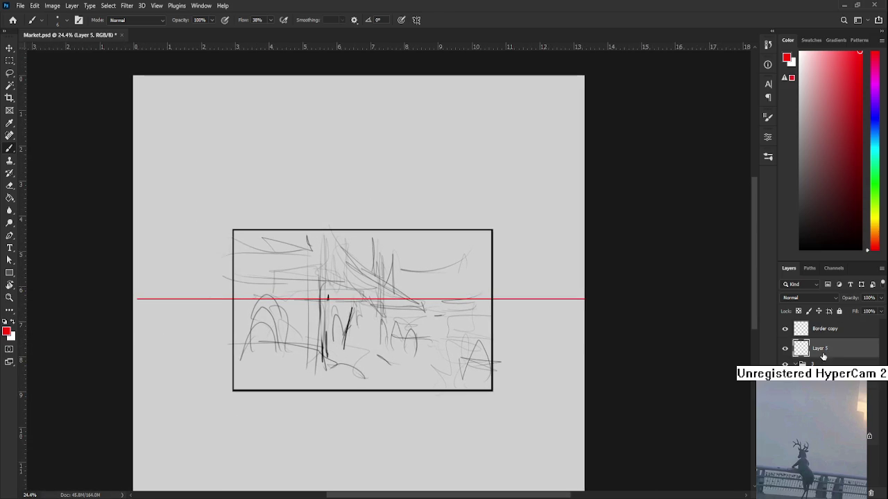
# - Scale the Border copy framed sketch down to about 73%, then reselect Layer 5
pyautogui.click(843, 329)
pyautogui.hotkey('ctrl', 't')
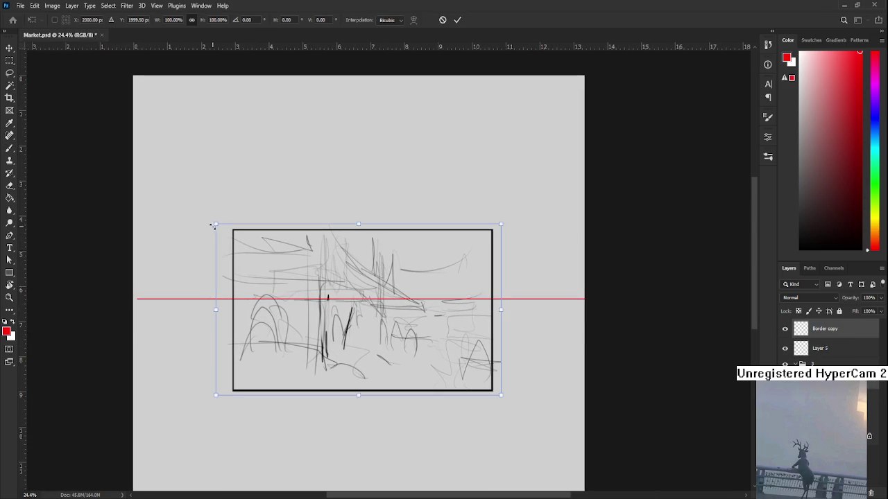
pyautogui.moveTo(216, 224); pyautogui.dragTo(246, 262)
pyautogui.press('Return')
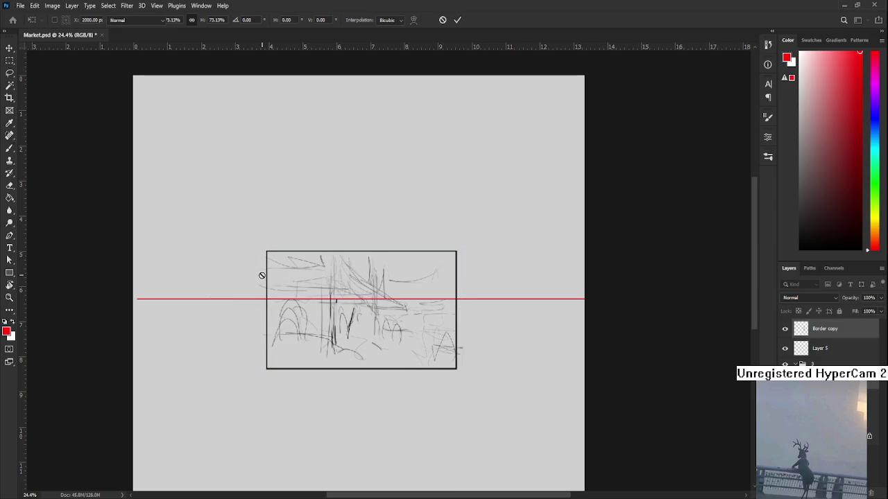
pyautogui.press('b')
pyautogui.scroll(3, 261, 276)
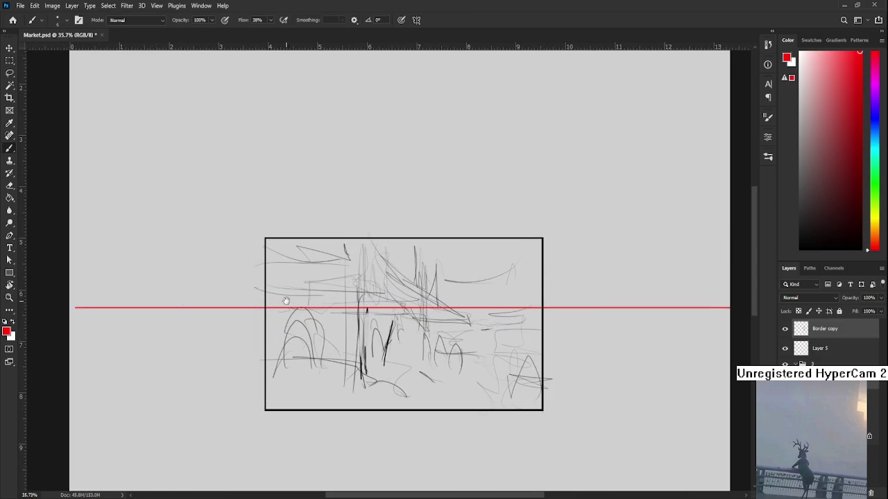
pyautogui.click(829, 348)
pyautogui.scroll(-2, 527, 287)
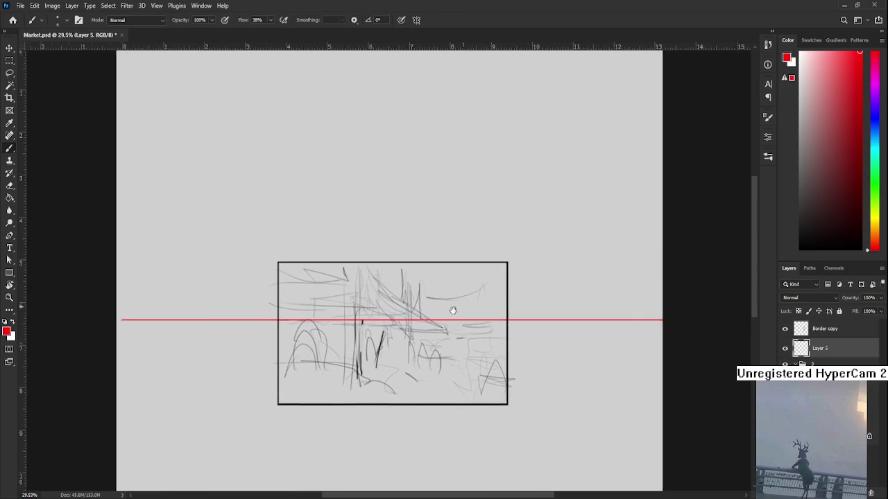
pyautogui.scroll(-1, 451, 309)
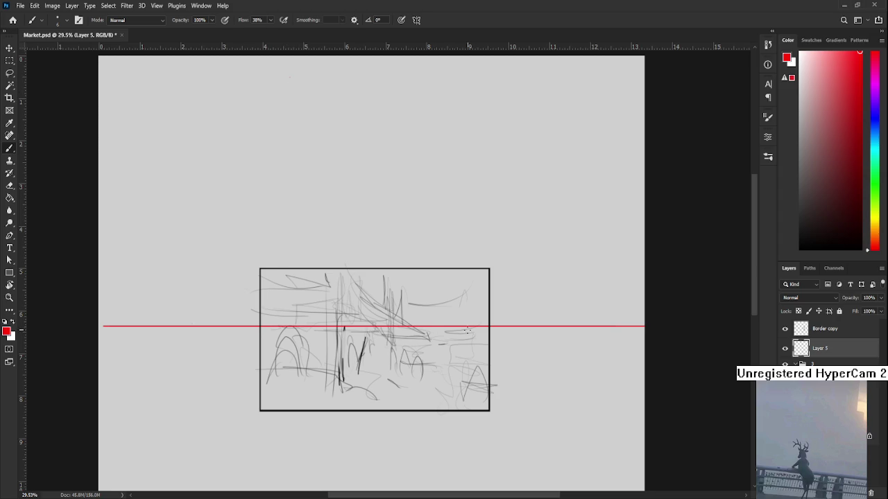
# - Draw red perspective lines from the vanishing point: one upper diagonal, one upper right, two lower left
pyautogui.keyDown('shift'); pyautogui.click(435, 325); pyautogui.keyUp('shift')
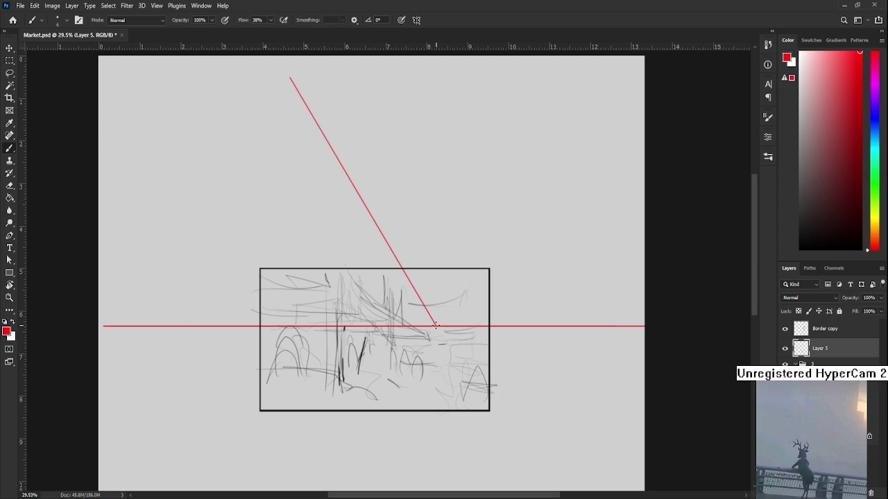
pyautogui.moveTo(467, 254); pyautogui.dragTo(402, 290)
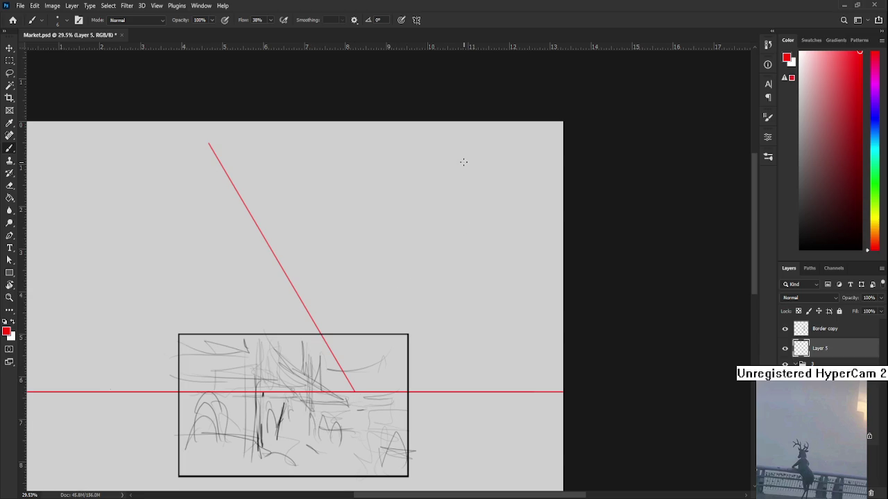
pyautogui.keyDown('shift'); pyautogui.click(486, 143); pyautogui.keyUp('shift')
pyautogui.moveTo(410, 259); pyautogui.dragTo(497, 134)
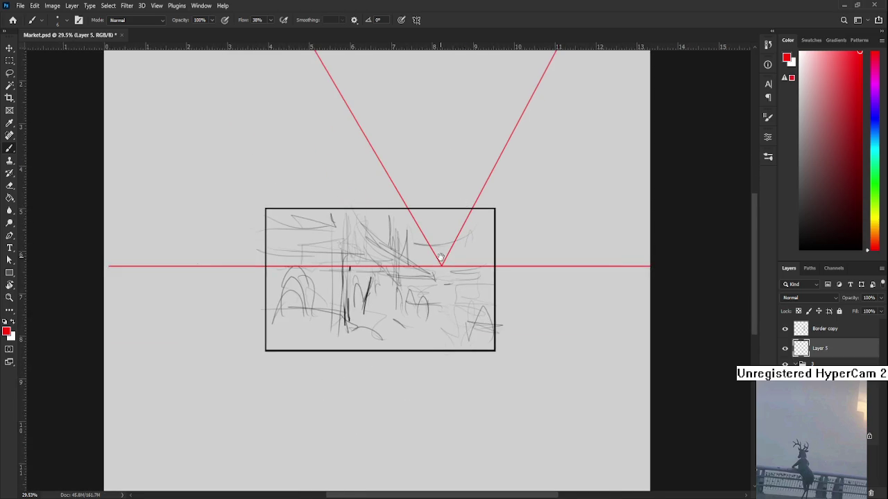
pyautogui.moveTo(462, 204); pyautogui.dragTo(430, 248)
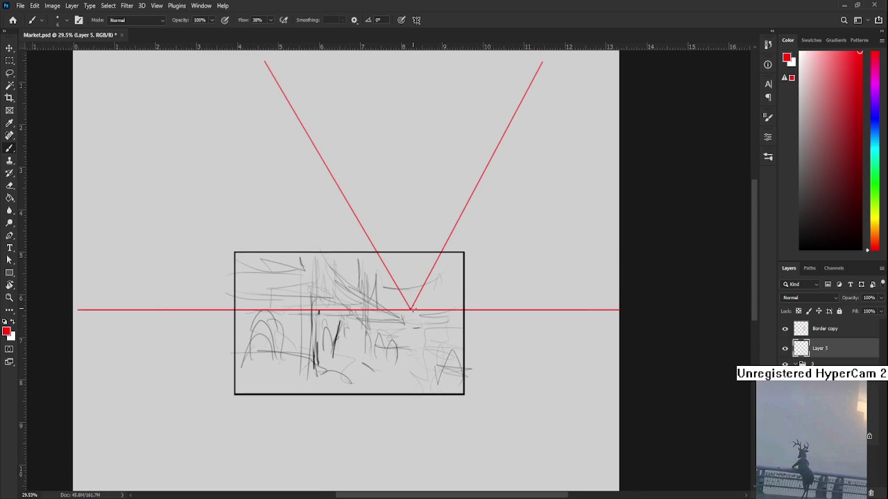
pyautogui.keyDown('shift'); pyautogui.click(134, 473); pyautogui.keyUp('shift')
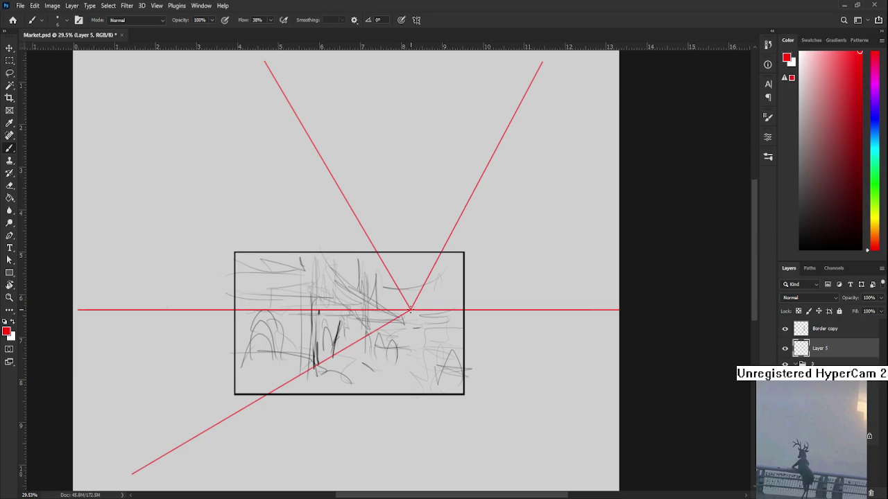
pyautogui.scroll(-3, 380, 363)
pyautogui.keyDown('shift'); pyautogui.click(234, 463); pyautogui.keyUp('shift')
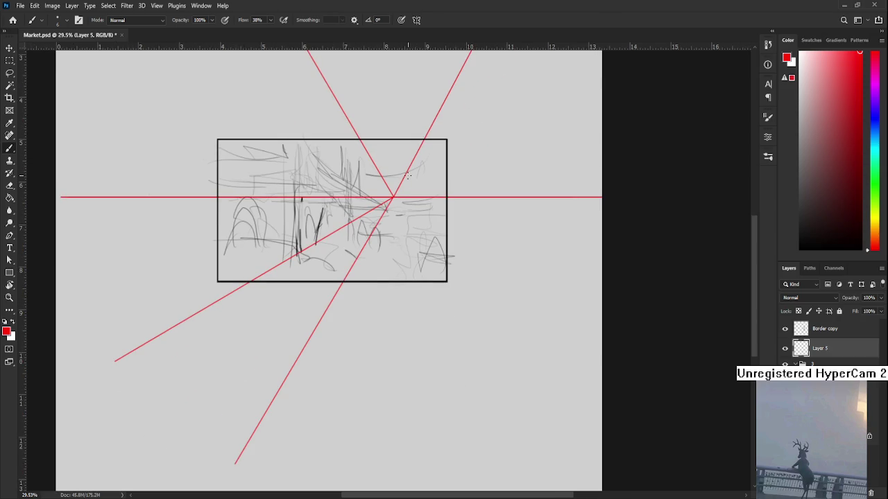
pyautogui.scroll(-2, 388, 291)
pyautogui.scroll(-1, 388, 291)
pyautogui.scroll(1, 433, 265)
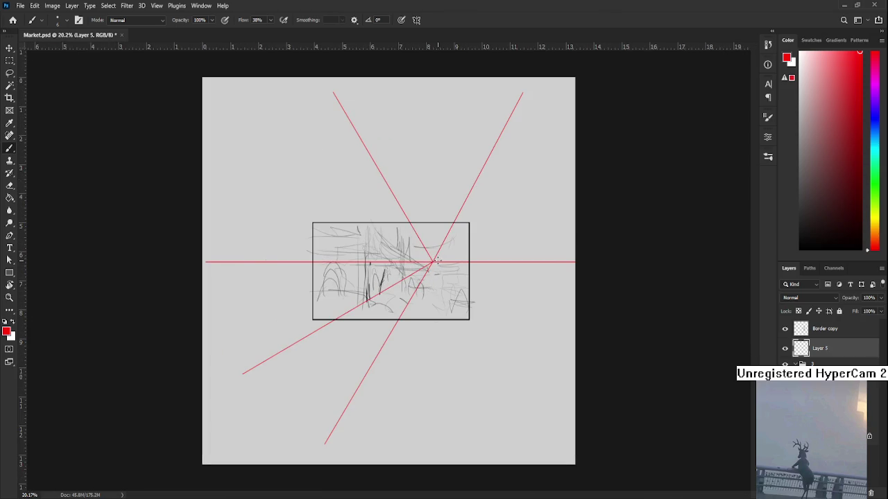
pyautogui.scroll(2, 437, 261)
pyautogui.moveTo(399, 353); pyautogui.dragTo(392, 334)
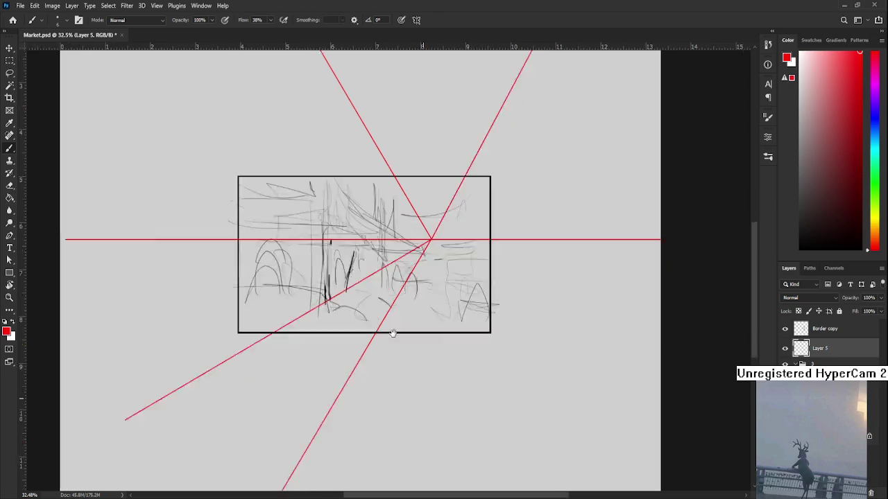
pyautogui.scroll(-4, 393, 334)
# - Add a near-vertical line and two lower-right red perspective lines from the vanishing point
pyautogui.keyDown('shift'); pyautogui.click(343, 400); pyautogui.keyUp('shift')
pyautogui.scroll(4, 342, 389)
pyautogui.scroll(1, 308, 267)
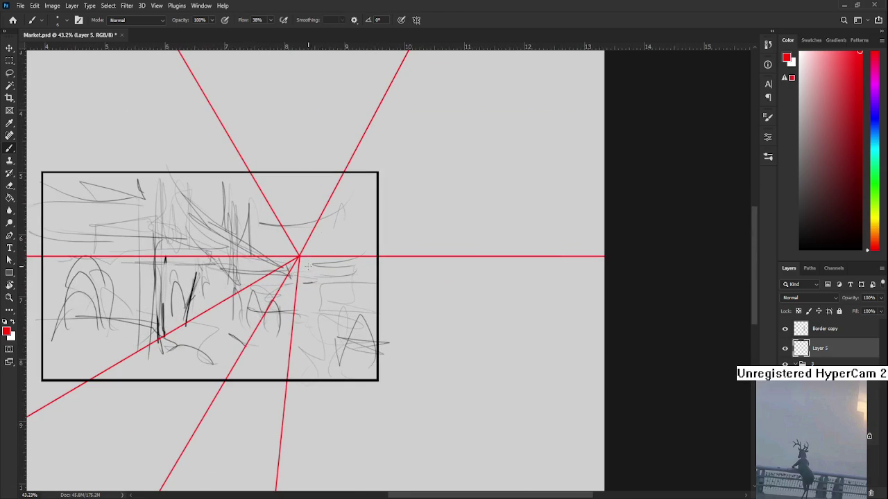
pyautogui.scroll(-3, 509, 430)
pyautogui.keyDown('shift'); pyautogui.click(525, 455); pyautogui.keyUp('shift')
pyautogui.scroll(3, 437, 270)
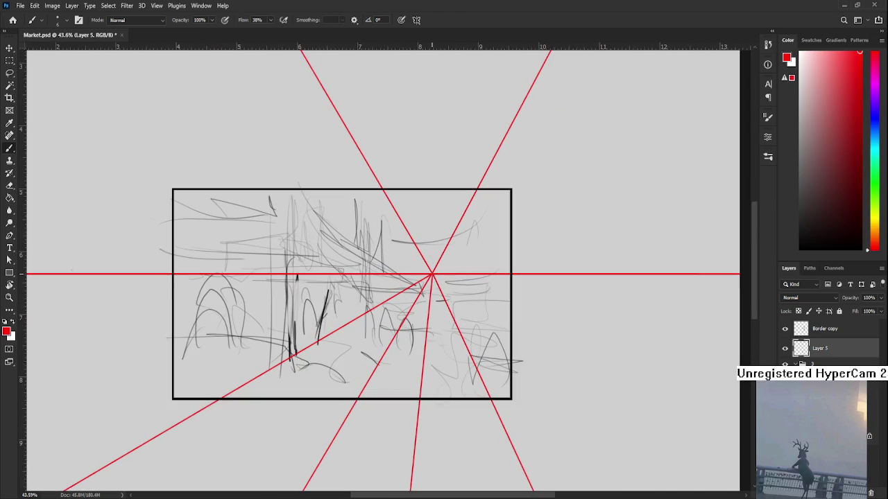
pyautogui.scroll(-2, 529, 359)
pyautogui.keyDown('shift'); pyautogui.click(642, 446); pyautogui.keyUp('shift')
pyautogui.scroll(1, 428, 254)
pyautogui.scroll(1, 428, 254)
pyautogui.moveTo(428, 254); pyautogui.dragTo(422, 300)
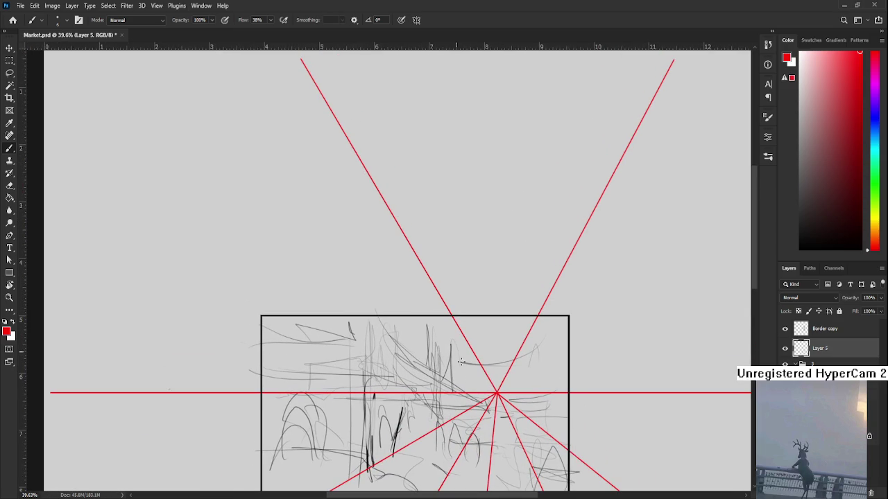
pyautogui.scroll(-1, 421, 344)
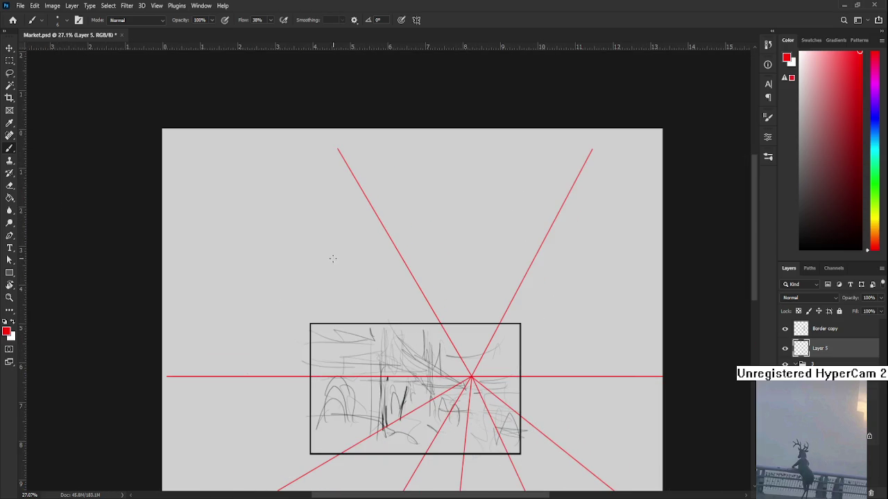
# - Add red perspective lines from the vanishing point toward the upper left and upper right
pyautogui.keyDown('shift'); pyautogui.click(261, 195); pyautogui.keyUp('shift')
pyautogui.moveTo(471, 382); pyautogui.dragTo(614, 251)
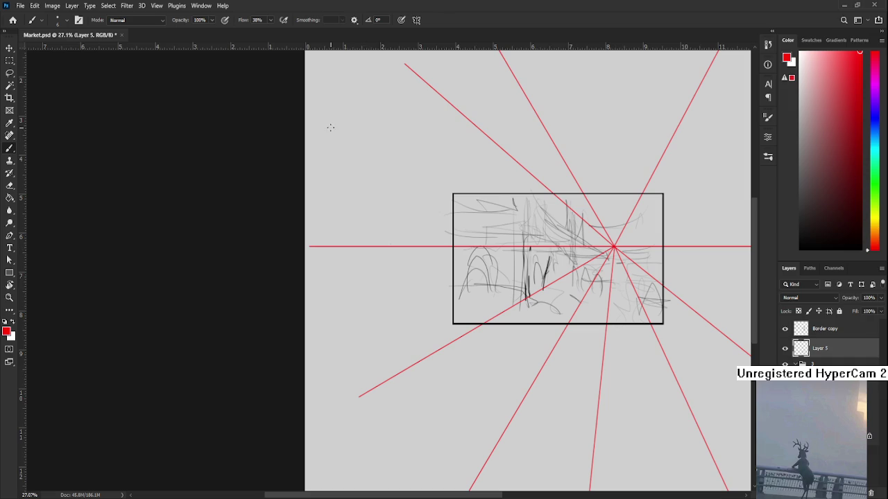
pyautogui.moveTo(591, 236); pyautogui.dragTo(373, 281)
pyautogui.scroll(2, 373, 281)
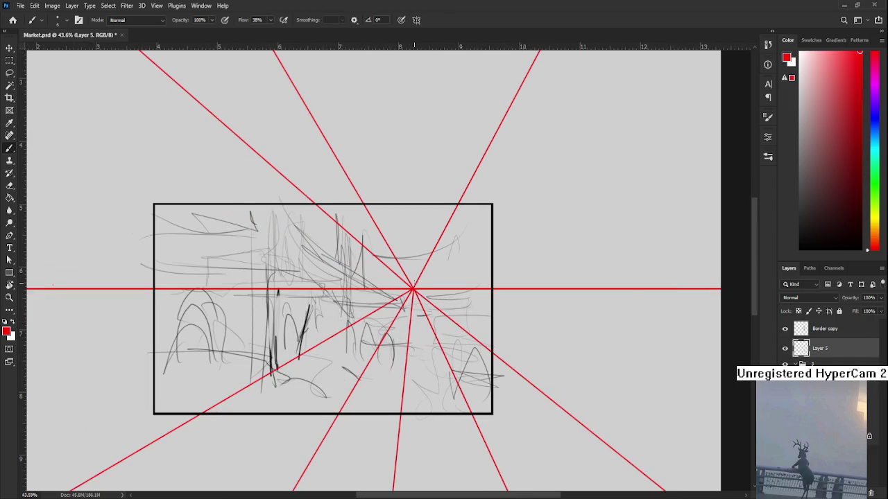
pyautogui.scroll(-1, 378, 295)
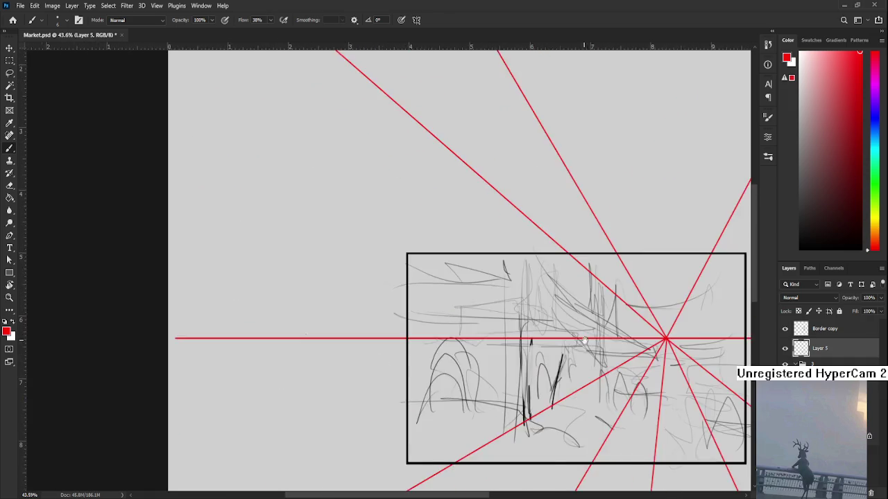
pyautogui.scroll(-1, 344, 236)
pyautogui.moveTo(613, 320); pyautogui.dragTo(487, 291)
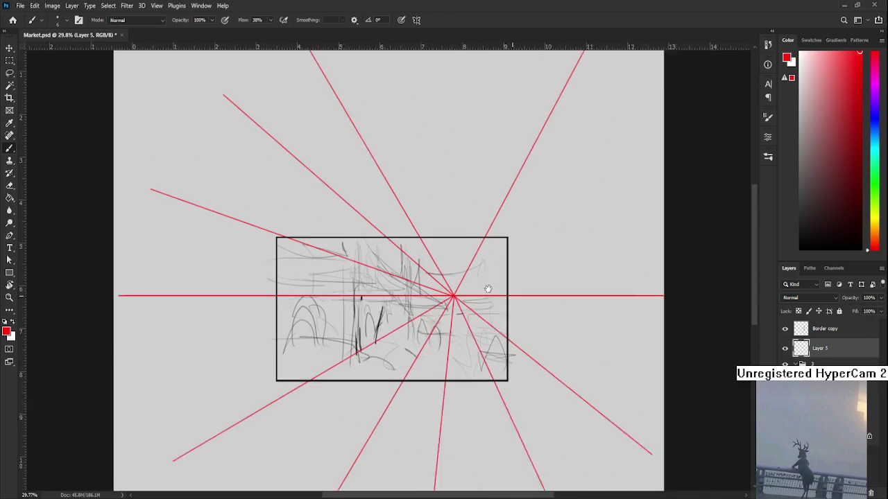
pyautogui.scroll(1, 438, 292)
pyautogui.scroll(2, 438, 292)
pyautogui.scroll(-2, 435, 338)
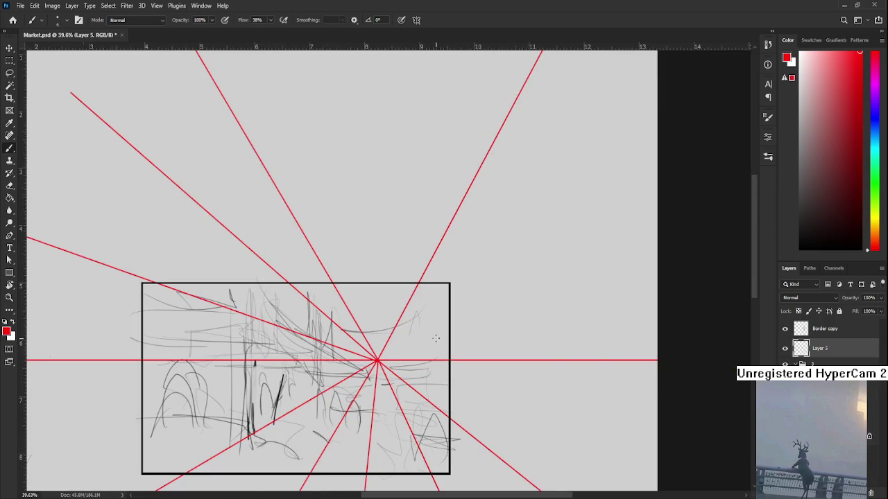
pyautogui.keyDown('shift'); pyautogui.click(618, 202); pyautogui.keyUp('shift')
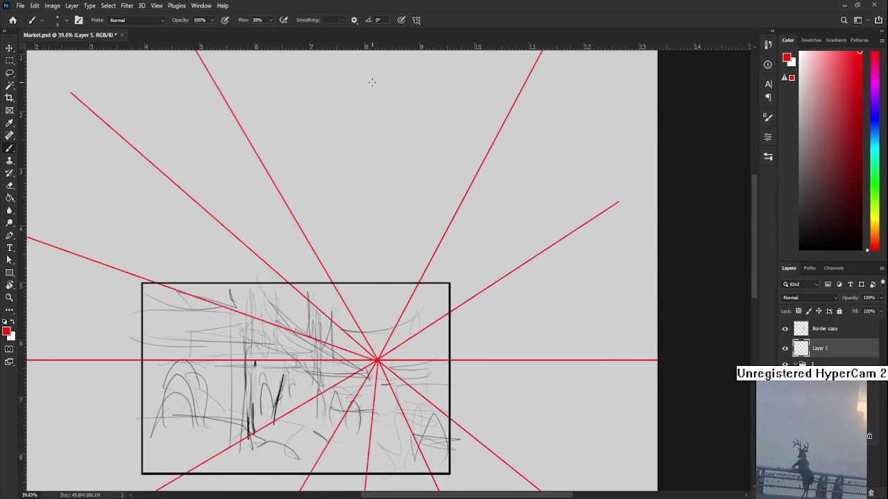
pyautogui.scroll(-3, 403, 308)
pyautogui.scroll(-3, 403, 308)
pyautogui.scroll(1, 402, 308)
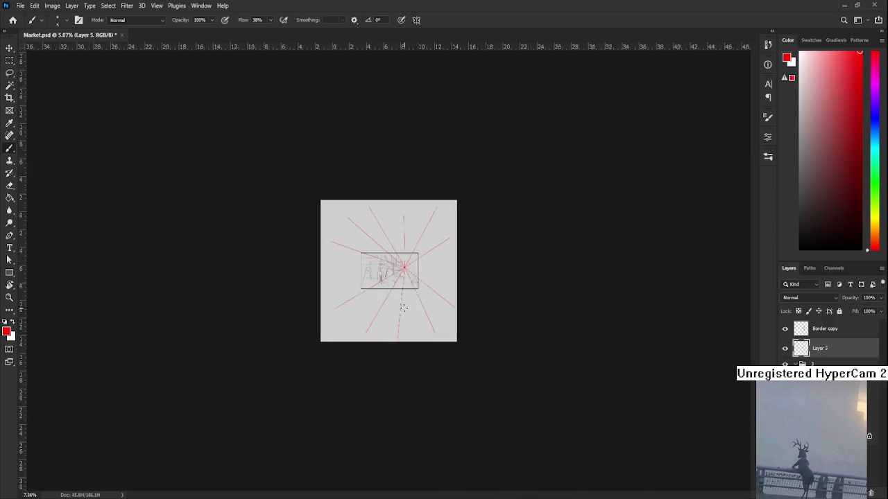
pyautogui.scroll(2, 403, 308)
pyautogui.scroll(3, 403, 308)
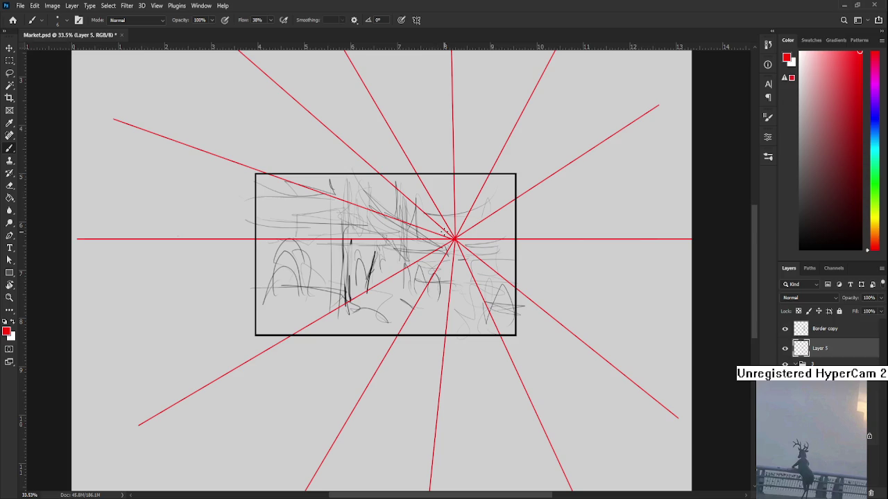
# - Fade Layer 5's radial perspective lines to 39% opacity
pyautogui.scroll(5, 447, 233)
pyautogui.scroll(2, 447, 232)
pyautogui.scroll(-5, 443, 228)
pyautogui.scroll(-4, 442, 227)
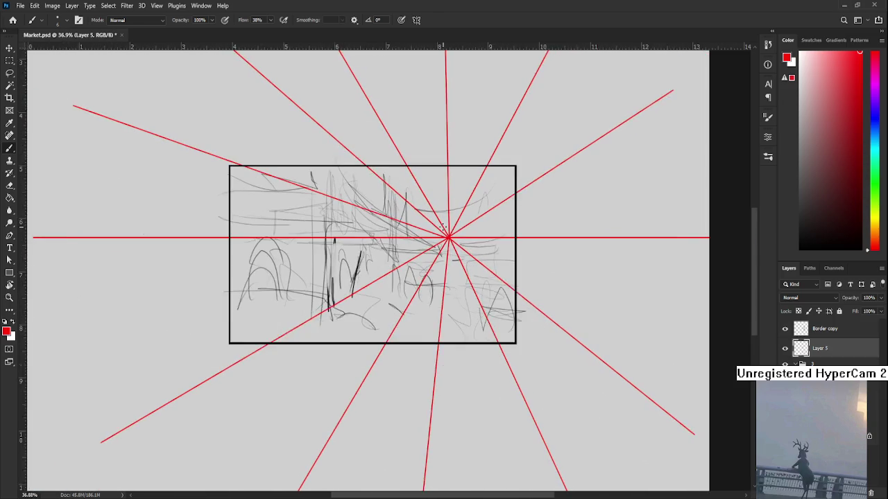
pyautogui.scroll(-1, 442, 226)
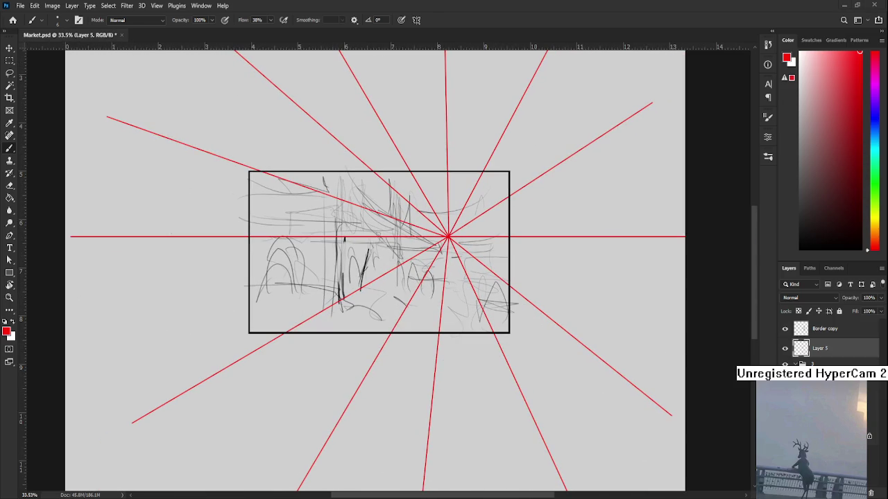
pyautogui.scroll(2, 378, 239)
pyautogui.scroll(2, 379, 243)
pyautogui.scroll(-2, 450, 246)
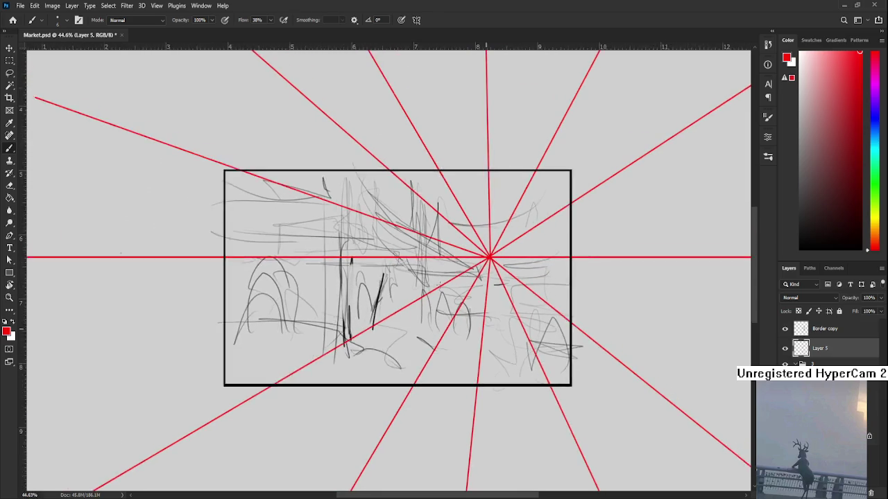
pyautogui.scroll(-1, 467, 277)
pyautogui.moveTo(880, 298); pyautogui.dragTo(855, 315)
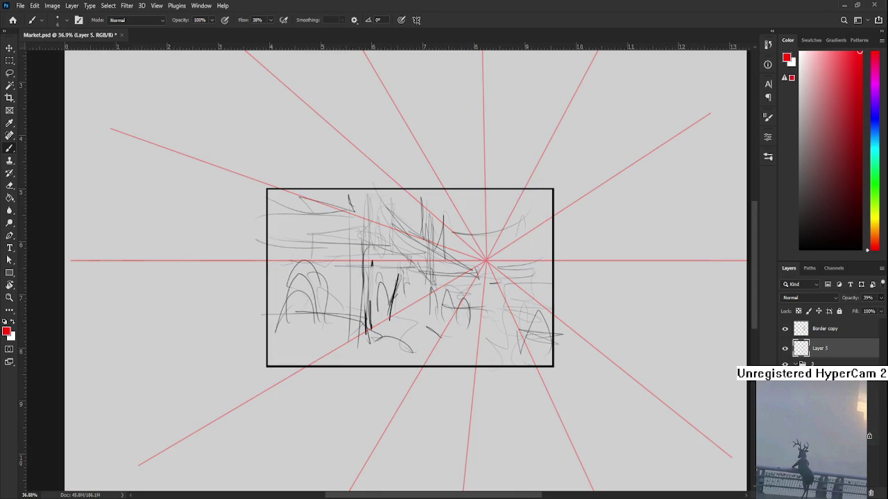
# - Create new Layer 6 and start a straight red horizontal guide line
pyautogui.hotkey('ctrl', 'shift', 'alt', 'n')
pyautogui.keyDown('shift'); pyautogui.click(244, 307); pyautogui.keyUp('shift')
pyautogui.moveTo(397, 317); pyautogui.dragTo(727, 326)
pyautogui.scroll(-2, 536, 368)
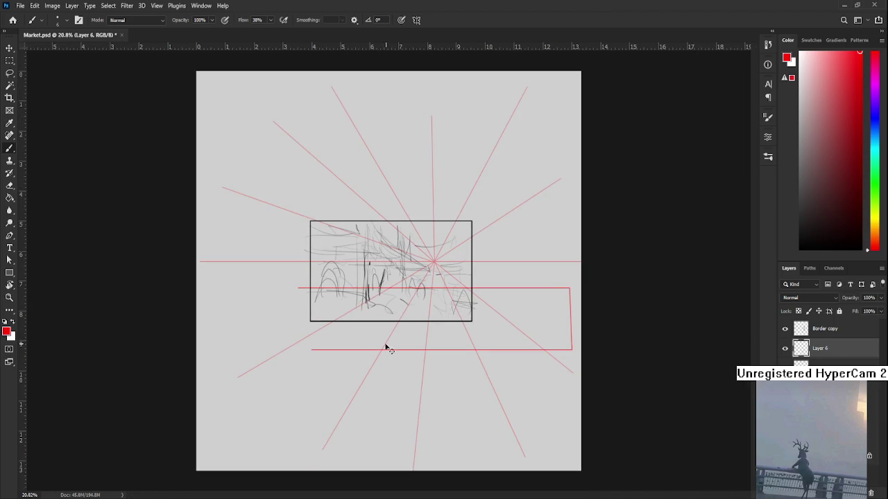
# - Draw several full-width red horizontal guides on Layer 6, one above the horizon, then add Layer 7
pyautogui.moveTo(224, 344); pyautogui.dragTo(394, 343)
pyautogui.keyDown('shift'); pyautogui.click(586, 343); pyautogui.keyUp('shift')
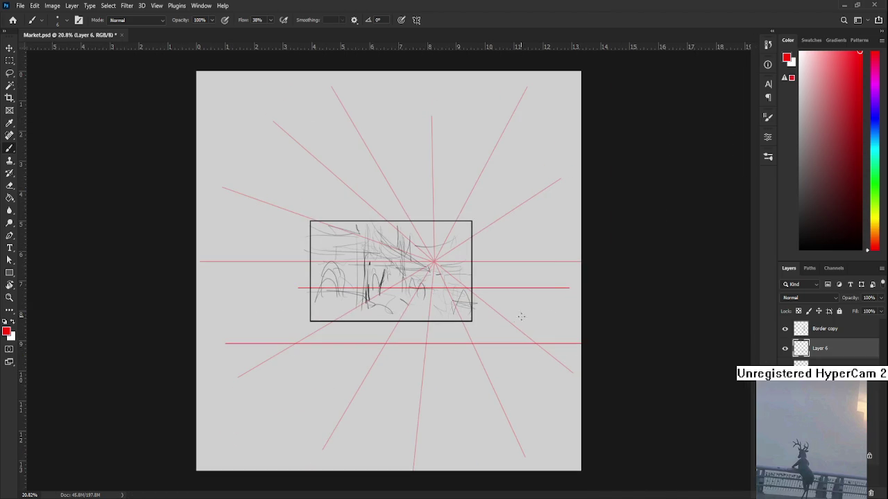
pyautogui.moveTo(536, 312); pyautogui.dragTo(567, 312)
pyautogui.keyDown('shift'); pyautogui.click(206, 311); pyautogui.keyUp('shift')
pyautogui.keyDown('shift'); pyautogui.click(582, 311); pyautogui.keyUp('shift')
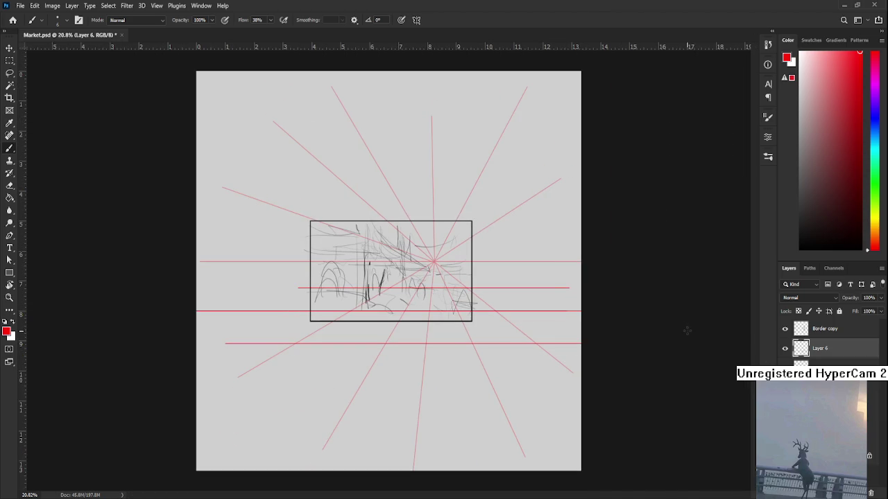
pyautogui.moveTo(265, 233); pyautogui.dragTo(684, 233)
pyautogui.scroll(2, 342, 266)
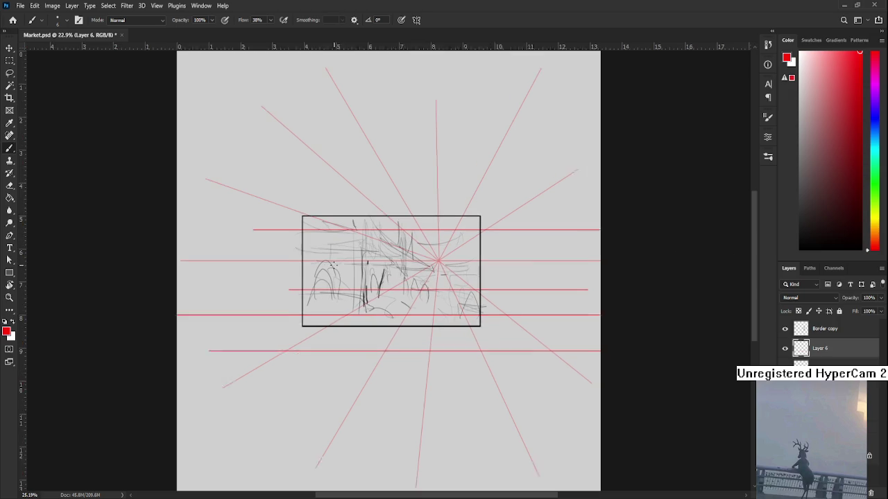
pyautogui.scroll(-2, 389, 270)
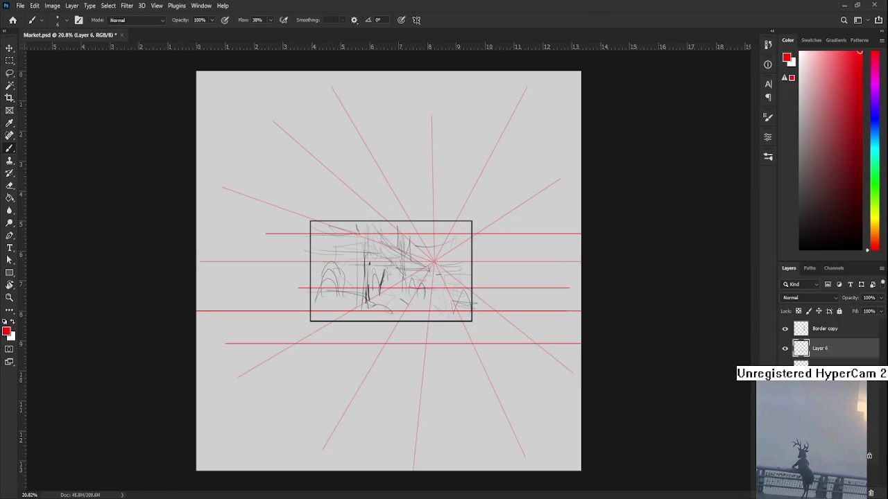
pyautogui.click(859, 492)
# - Draw four straight red vertical guide lines across the page, removing a stray diagonal
pyautogui.moveTo(292, 132); pyautogui.dragTo(291, 409)
pyautogui.moveTo(363, 132); pyautogui.dragTo(362, 301)
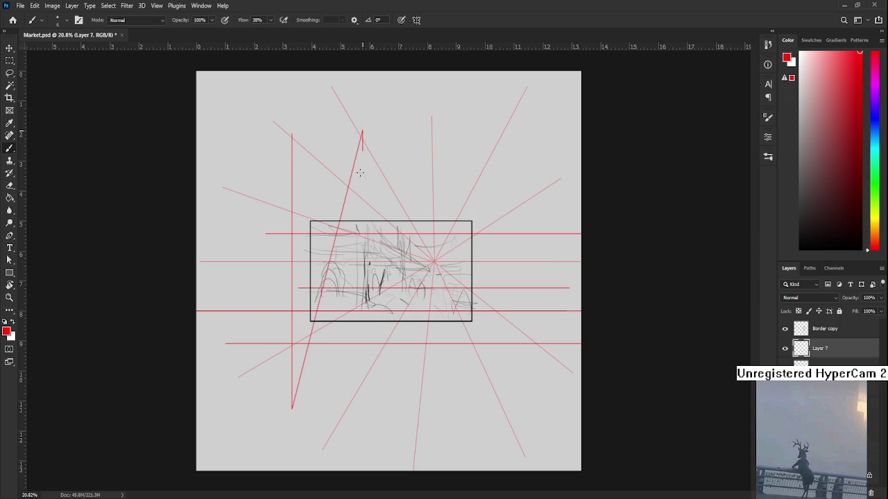
pyautogui.hotkey('ctrl', 'z')
pyautogui.moveTo(365, 132)
pyautogui.mouseDown()
pyautogui.moveTo(365, 355)
pyautogui.moveTo(374, 404)
pyautogui.mouseUp()
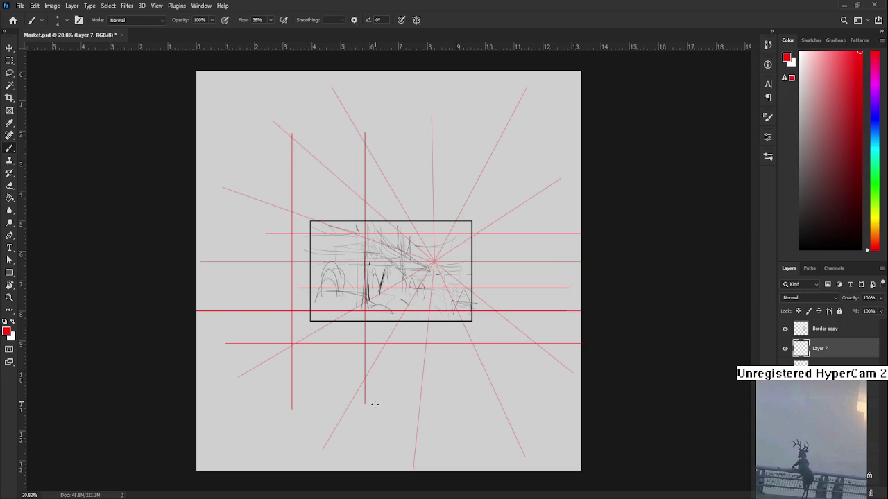
pyautogui.moveTo(428, 132); pyautogui.dragTo(425, 399)
pyautogui.moveTo(514, 127); pyautogui.dragTo(515, 416)
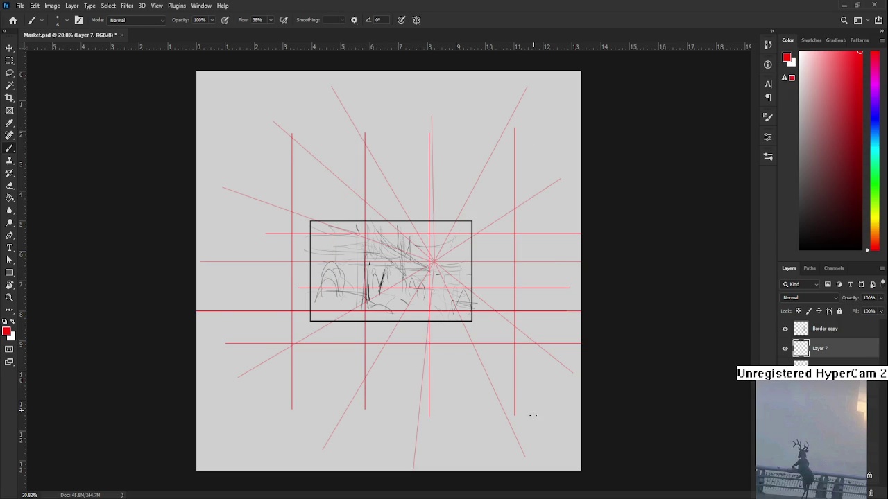
pyautogui.scroll(5, 428, 313)
# - Shift the four vertical guides slightly left with a free transform
pyautogui.hotkey('ctrl', 't')
pyautogui.moveTo(432, 291)
pyautogui.mouseDown()
pyautogui.moveTo(416, 261)
pyautogui.moveTo(450, 375)
pyautogui.mouseUp()
pyautogui.press('Return')
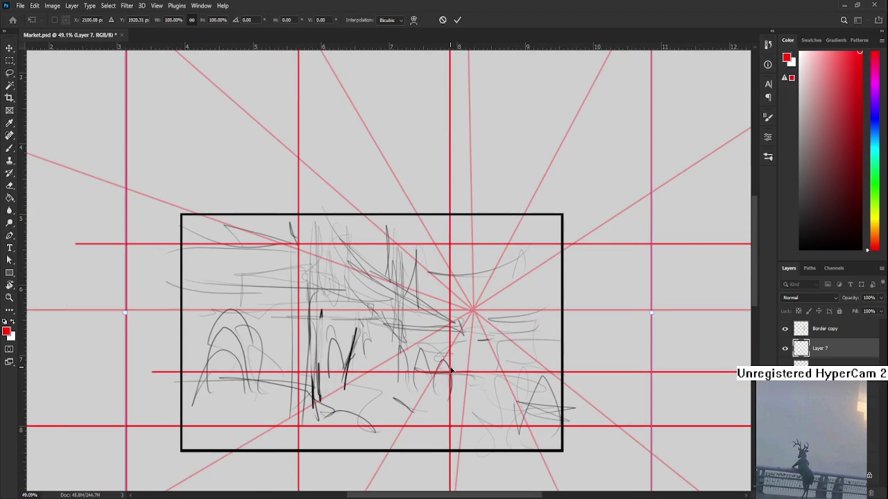
# - Fade Layer 7's vertical guides to 51% and Layer 6's horizontal guides to 37% opacity
pyautogui.press('b')
pyautogui.scroll(-2, 428, 343)
pyautogui.scroll(-2, 429, 343)
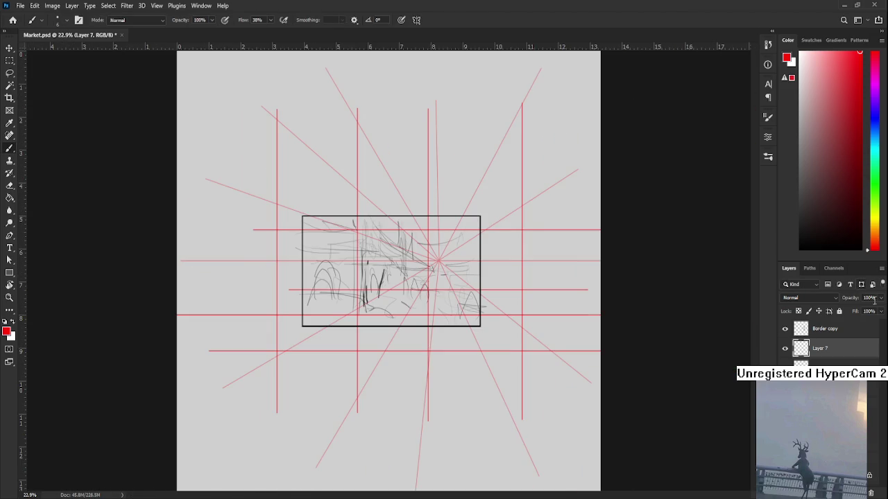
pyautogui.moveTo(880, 298)
pyautogui.mouseDown()
pyautogui.moveTo(844, 313)
pyautogui.moveTo(860, 314)
pyautogui.mouseUp()
pyautogui.scroll(5, 411, 258)
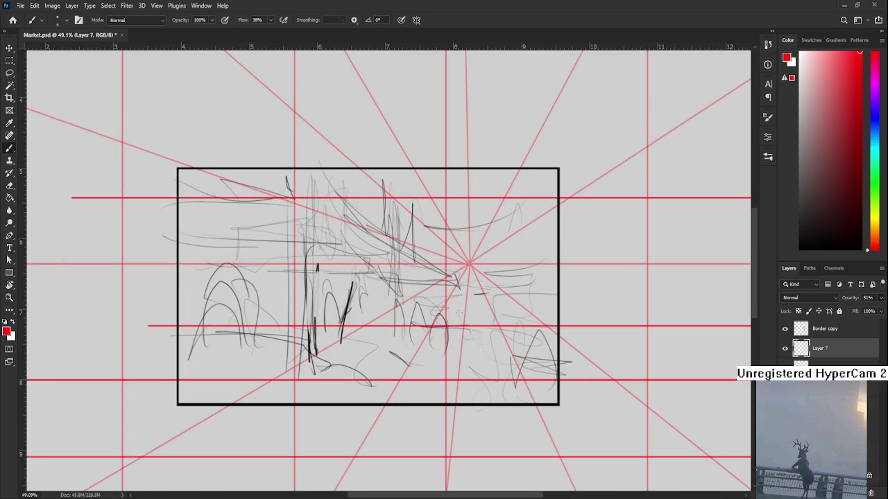
pyautogui.hotkey('alt', '[')
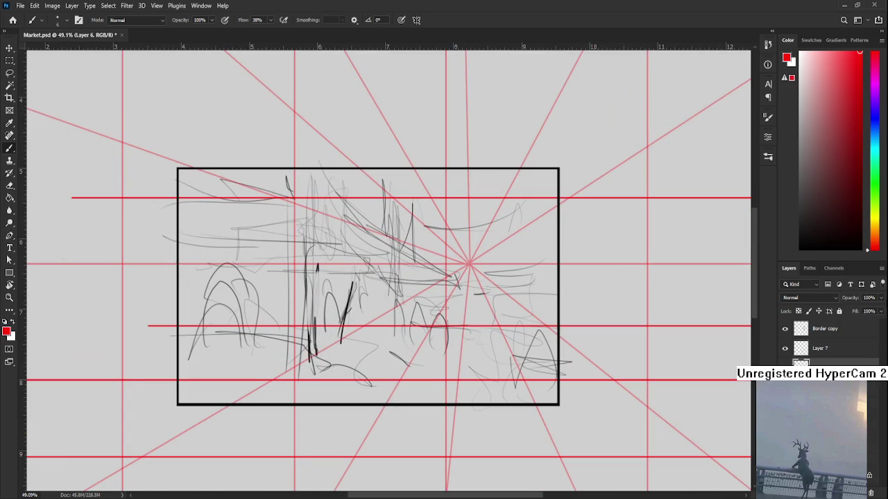
pyautogui.moveTo(857, 311); pyautogui.dragTo(849, 308)
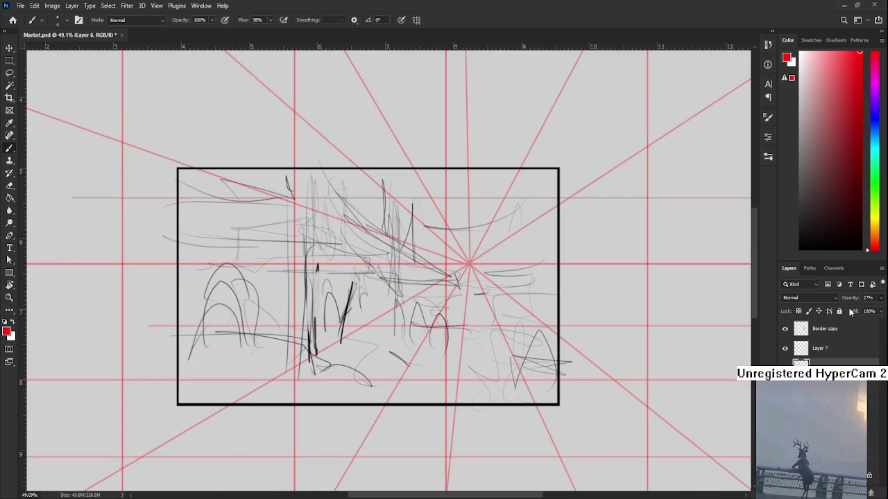
pyautogui.scroll(-2, 471, 274)
pyautogui.scroll(-1, 470, 271)
pyautogui.scroll(2, 471, 268)
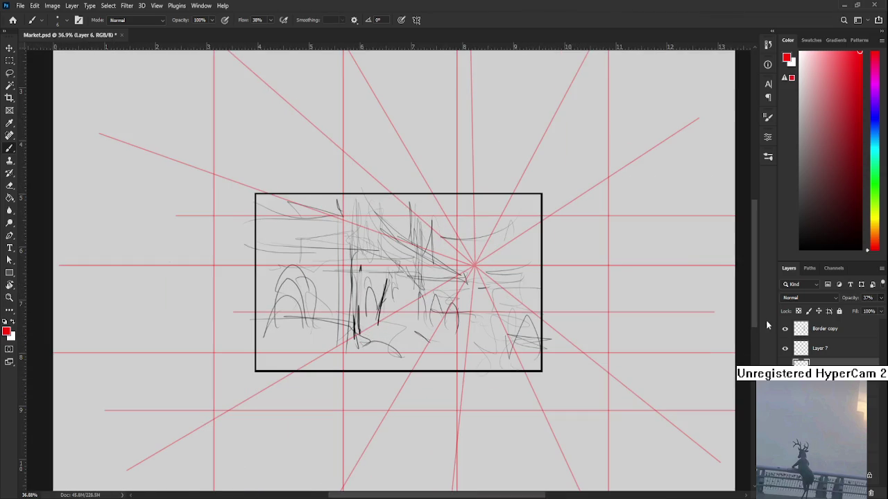
pyautogui.click(798, 361)
# - Nudge the vertical guides on Layer 7 slightly left with repeated free transforms
pyautogui.click(818, 348)
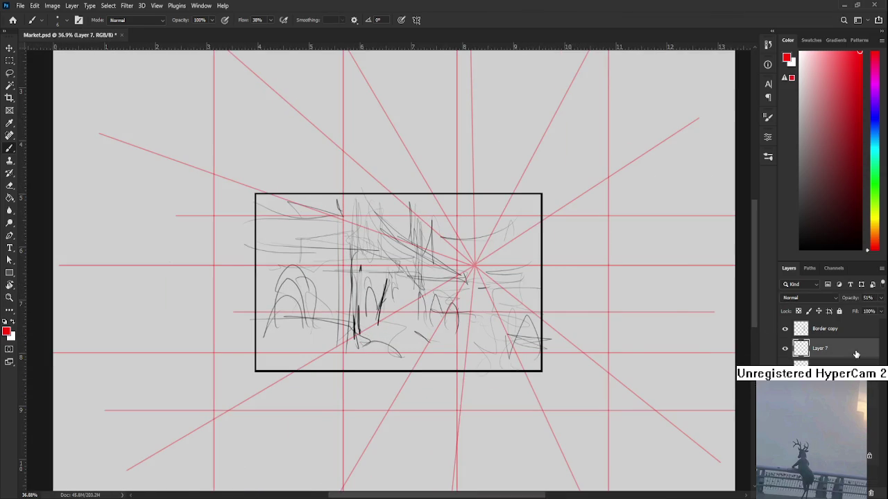
pyautogui.hotkey('ctrl', 't')
pyautogui.moveTo(446, 344); pyautogui.dragTo(428, 344)
pyautogui.press('Return')
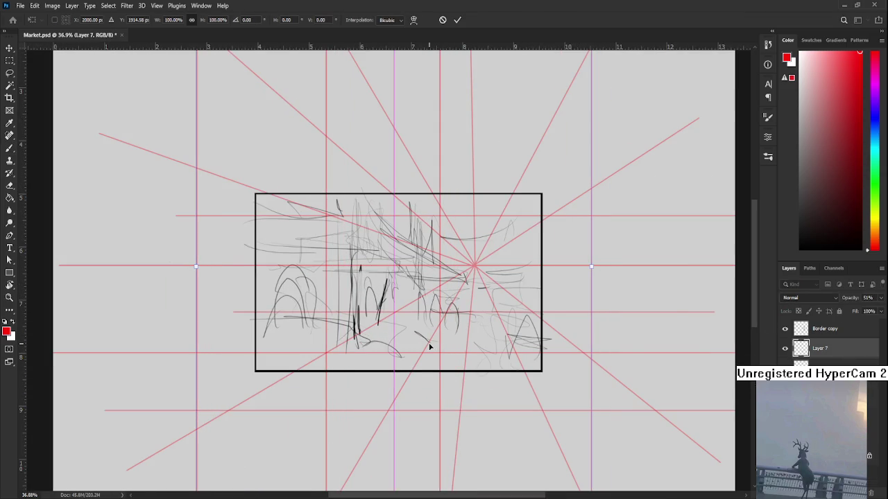
pyautogui.press('b')
pyautogui.scroll(-5, 428, 344)
pyautogui.scroll(3, 416, 305)
pyautogui.hotkey('ctrl', 't')
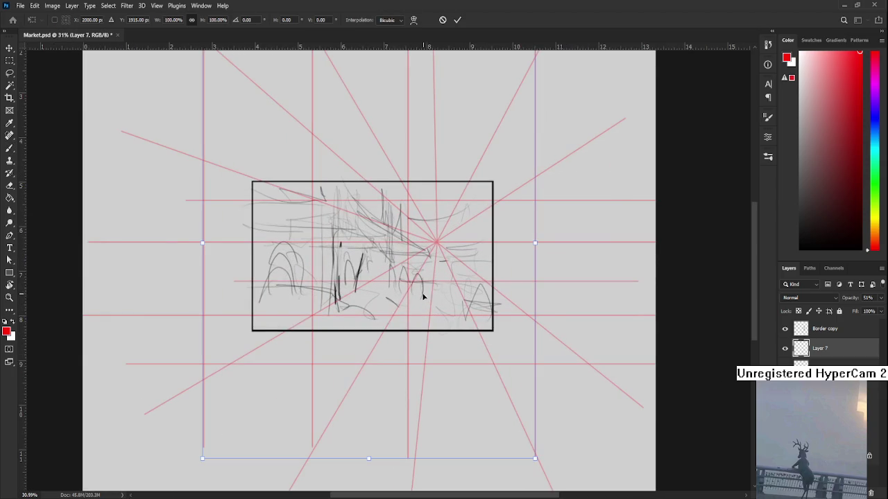
pyautogui.press('Return')
pyautogui.scroll(-2, 423, 302)
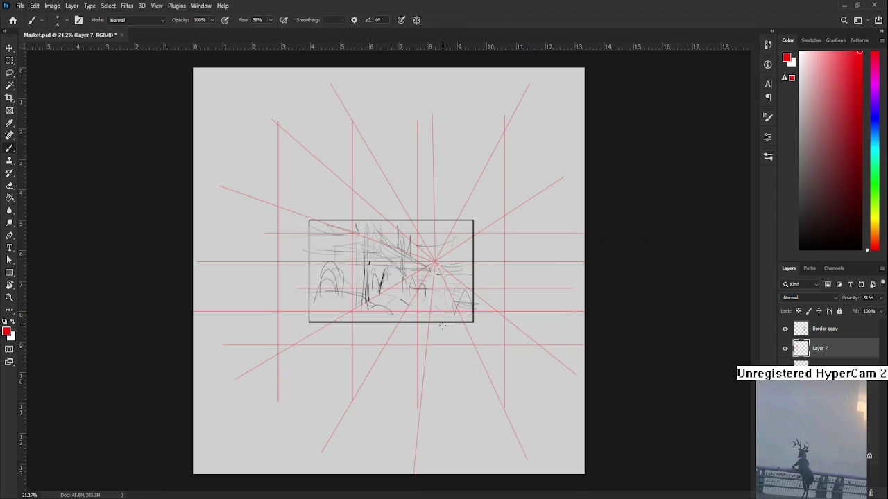
pyautogui.scroll(1, 420, 315)
pyautogui.hotkey('ctrl', 't')
pyautogui.moveTo(329, 321)
pyautogui.mouseDown()
pyautogui.moveTo(394, 316)
pyautogui.moveTo(350, 321)
pyautogui.mouseUp()
pyautogui.press('Return')
pyautogui.scroll(-1, 350, 320)
pyautogui.scroll(2, 560, 235)
# - Toggle the sketch to compare, then lighten the rough sketch layer
pyautogui.scroll(2, 561, 235)
pyautogui.scroll(2, 560, 235)
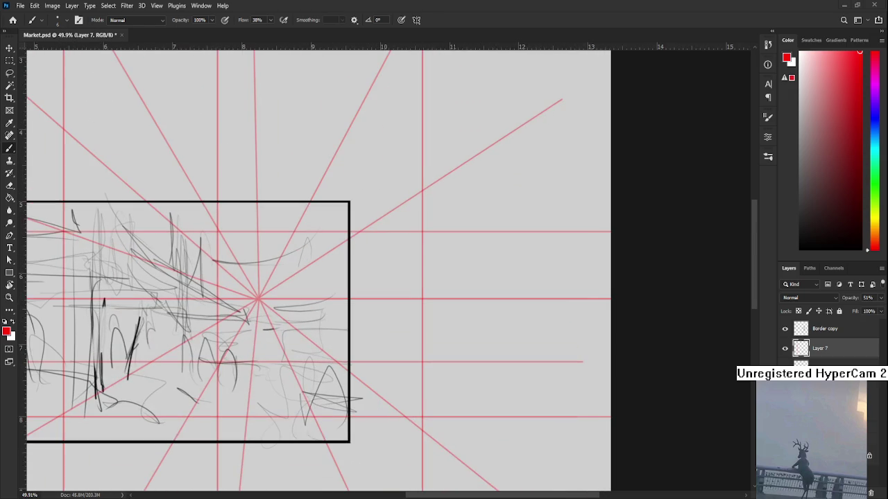
pyautogui.scroll(-1, 600, 265)
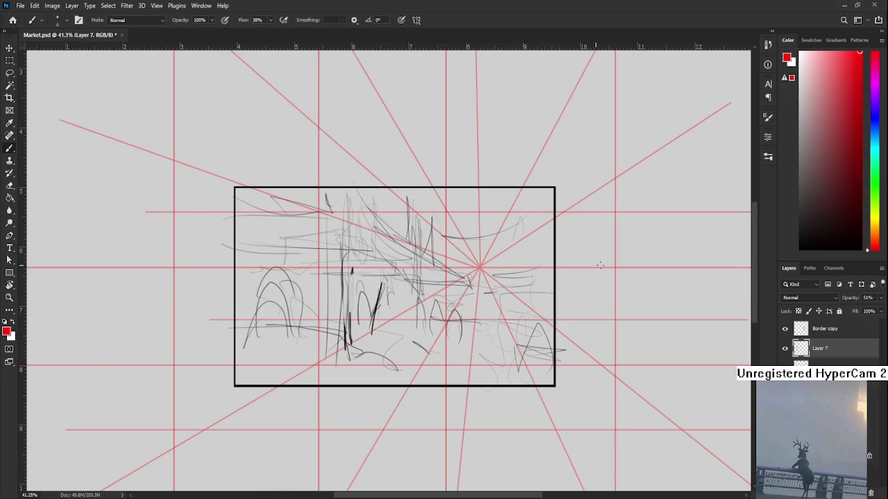
pyautogui.hotkey('ctrl', ',')
pyautogui.hotkey('ctrl', ',')
pyautogui.hotkey('ctrl', ',')
pyautogui.hotkey('ctrl', ',')
pyautogui.hotkey('alt', '[')
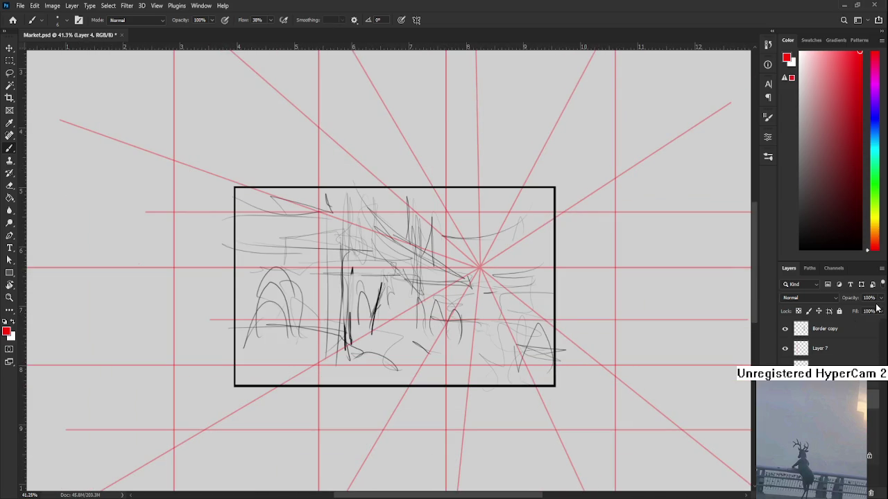
pyautogui.moveTo(874, 312); pyautogui.dragTo(858, 315)
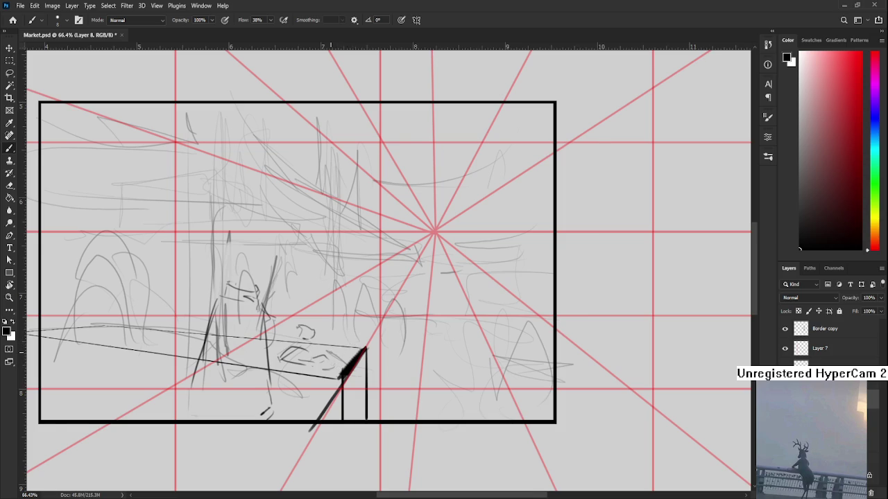
pyautogui.moveTo(320, 353); pyautogui.dragTo(337, 354)
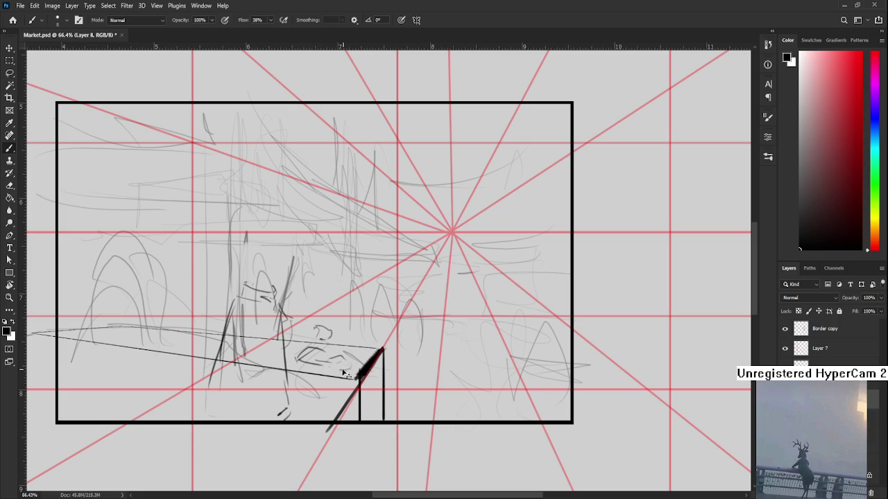
# - Undo and erase the stray scribbles, then redraw the stroke under the perspective line
pyautogui.hotkey('ctrl', 'z')
pyautogui.hotkey('ctrl', 'z')
pyautogui.moveTo(301, 357); pyautogui.dragTo(319, 351)
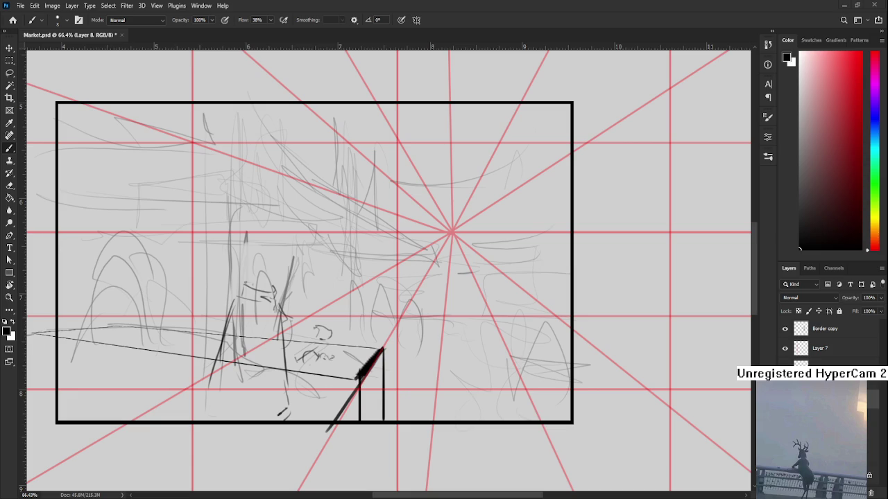
pyautogui.press('e')
pyautogui.moveTo(295, 361)
pyautogui.mouseDown()
pyautogui.moveTo(350, 358)
pyautogui.moveTo(344, 350)
pyautogui.mouseUp()
pyautogui.press('b')
pyautogui.moveTo(285, 359); pyautogui.dragTo(351, 374)
pyautogui.hotkey('ctrl', 'z')
# - Draw the small table's top edge and legs with rounded goods on top
pyautogui.hotkey('ctrl', 'z')
pyautogui.moveTo(296, 363); pyautogui.dragTo(353, 372)
pyautogui.moveTo(300, 343)
pyautogui.mouseDown()
pyautogui.moveTo(299, 357)
pyautogui.moveTo(331, 341)
pyautogui.mouseUp()
pyautogui.hotkey('ctrl', 'z')
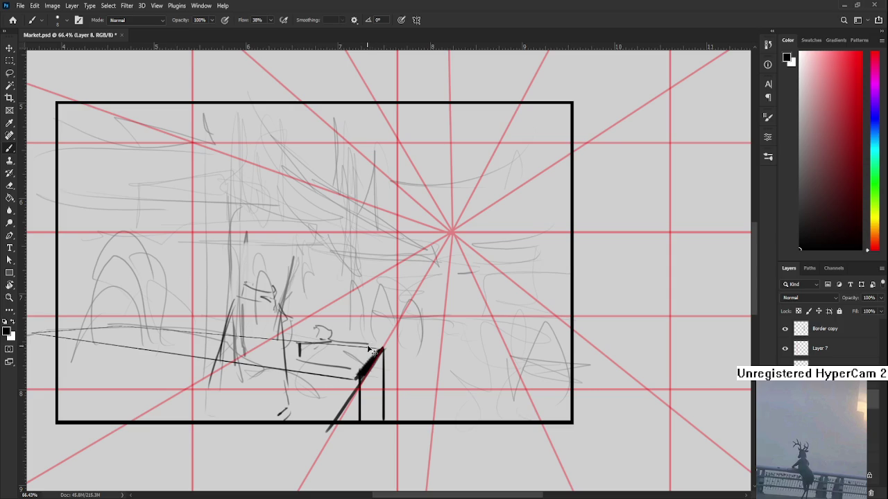
pyautogui.moveTo(371, 345)
pyautogui.mouseDown()
pyautogui.moveTo(348, 344)
pyautogui.moveTo(347, 373)
pyautogui.moveTo(366, 357)
pyautogui.mouseUp()
pyautogui.moveTo(298, 347)
pyautogui.mouseDown()
pyautogui.moveTo(343, 347)
pyautogui.moveTo(302, 337)
pyautogui.mouseUp()
pyautogui.hotkey('ctrl', 'z')
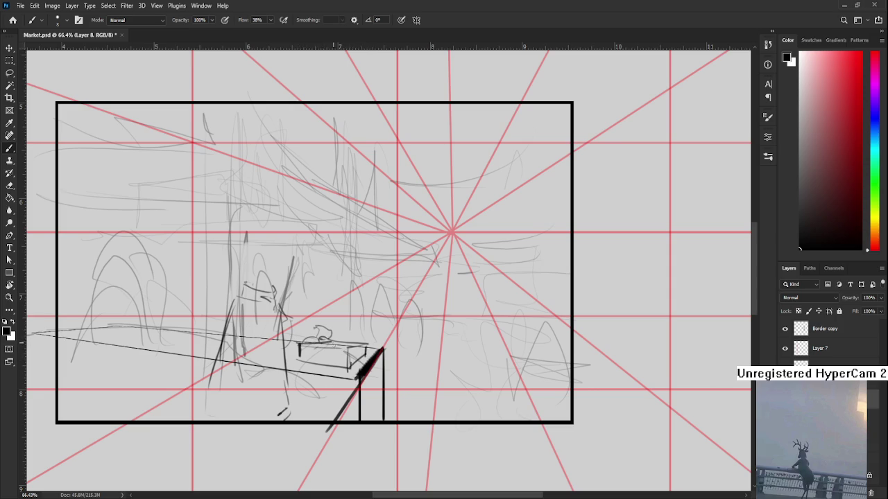
pyautogui.moveTo(322, 338)
pyautogui.mouseDown()
pyautogui.moveTo(337, 334)
pyautogui.moveTo(355, 349)
pyautogui.mouseUp()
pyautogui.moveTo(294, 343); pyautogui.dragTo(283, 356)
# - Add a thin leg line beside the right post and zoom out to review
pyautogui.hscroll(1, 350, 373)
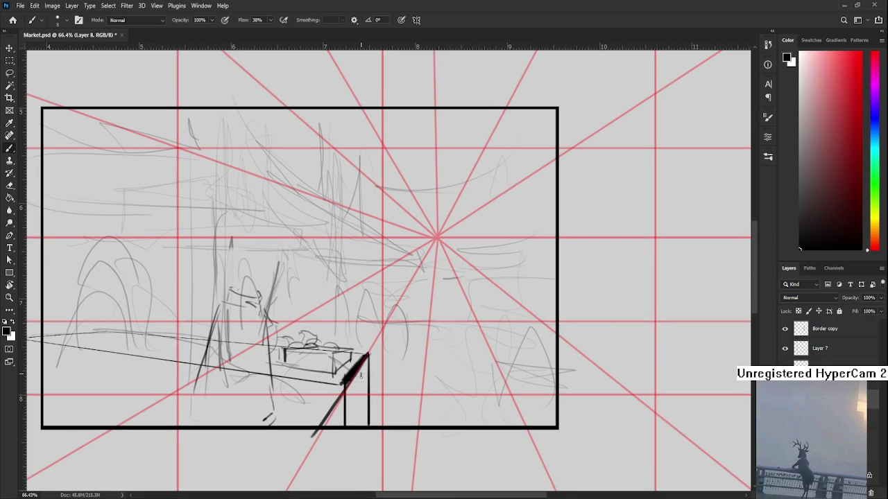
pyautogui.moveTo(366, 372); pyautogui.dragTo(323, 366)
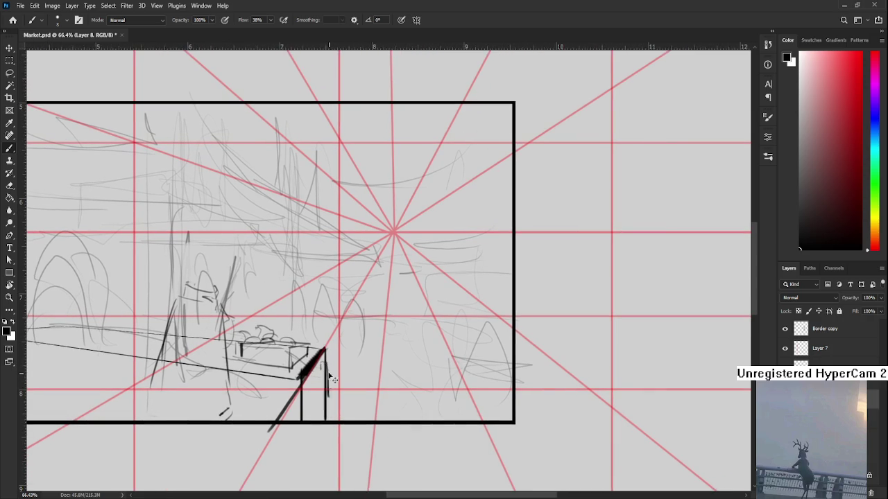
pyautogui.moveTo(325, 352)
pyautogui.mouseDown()
pyautogui.moveTo(339, 402)
pyautogui.moveTo(330, 415)
pyautogui.moveTo(411, 435)
pyautogui.mouseUp()
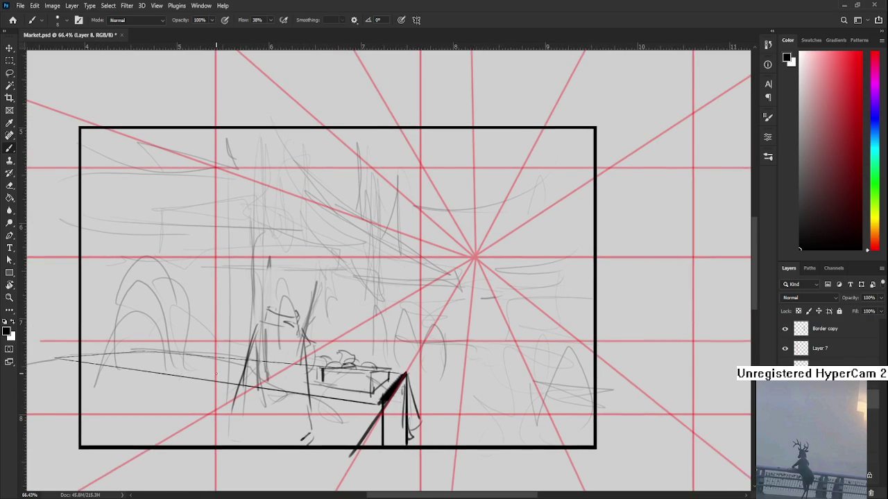
pyautogui.moveTo(217, 374); pyautogui.dragTo(299, 390)
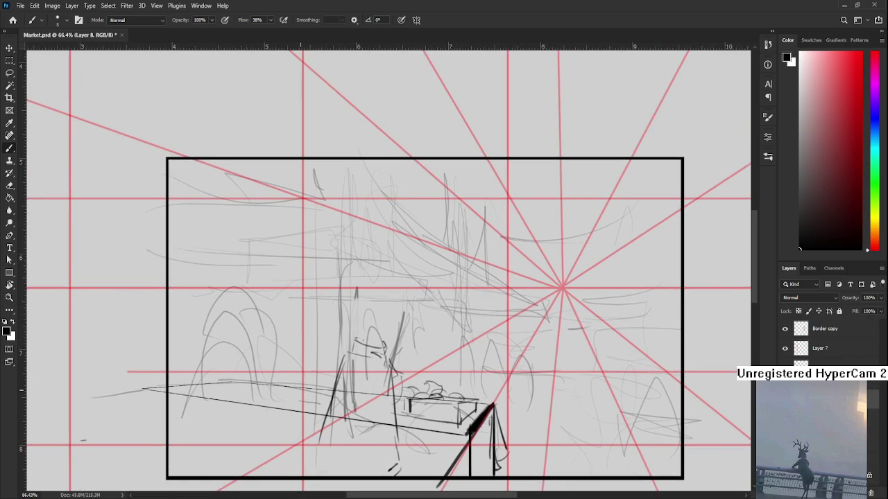
pyautogui.scroll(-2, 299, 388)
pyautogui.scroll(-2, 302, 382)
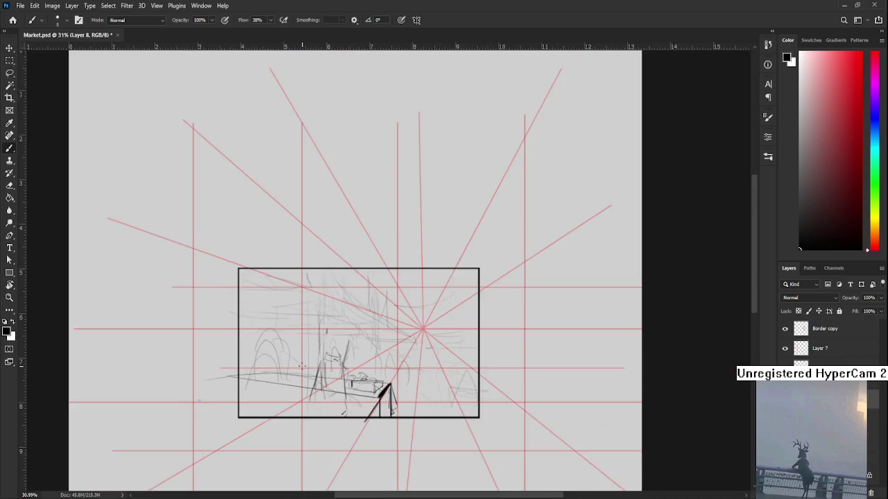
pyautogui.scroll(-1, 308, 369)
pyautogui.scroll(2, 308, 368)
pyautogui.scroll(3, 301, 369)
pyautogui.scroll(-2, 292, 370)
pyautogui.scroll(1, 285, 370)
# - Compare before and after with undo and redo, then start moving the stall drawing left
pyautogui.hotkey('ctrl', 'z')
pyautogui.hotkey('ctrl', 'shift', 'z')
pyautogui.hotkey('ctrl', 'z')
pyautogui.hotkey('ctrl', 'shift', 'z')
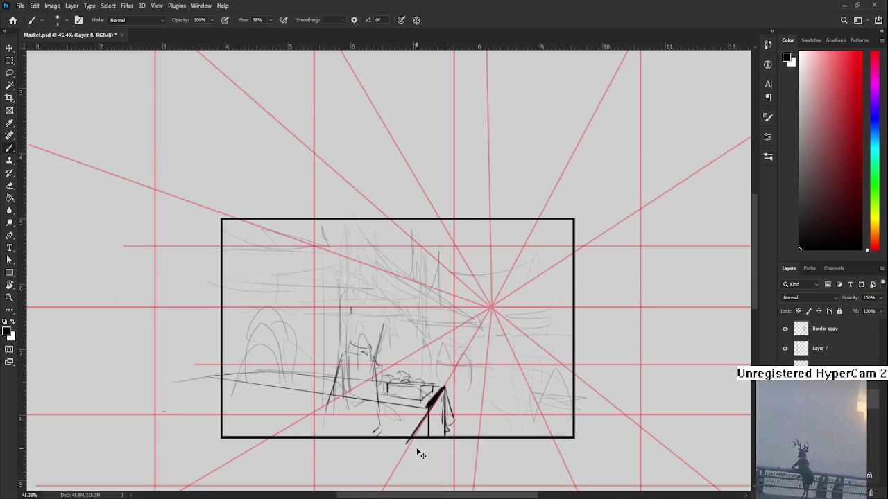
pyautogui.hotkey('ctrl', 't')
pyautogui.moveTo(430, 424); pyautogui.dragTo(373, 418)
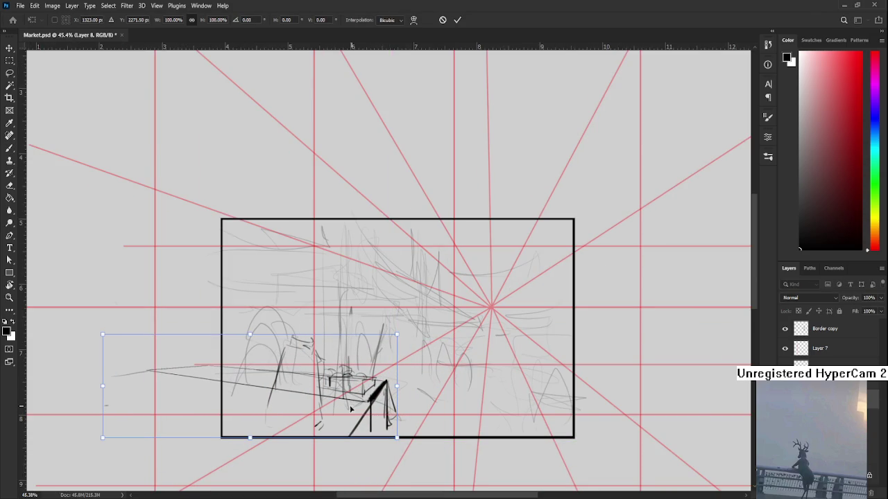
# - Nudge the stall drawing slightly right, confirm its lower-left position, and return to the Brush
pyautogui.moveTo(323, 400); pyautogui.dragTo(340, 400)
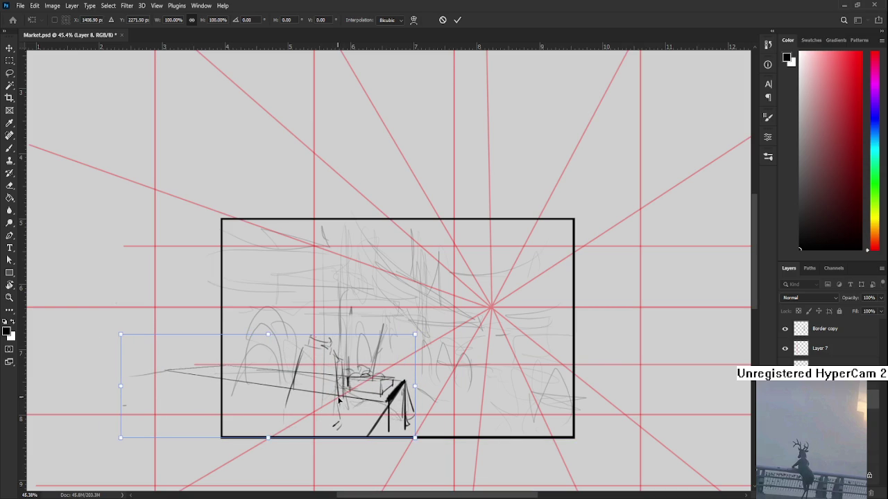
pyautogui.press('Return')
pyautogui.press('b')
pyautogui.scroll(1, 378, 402)
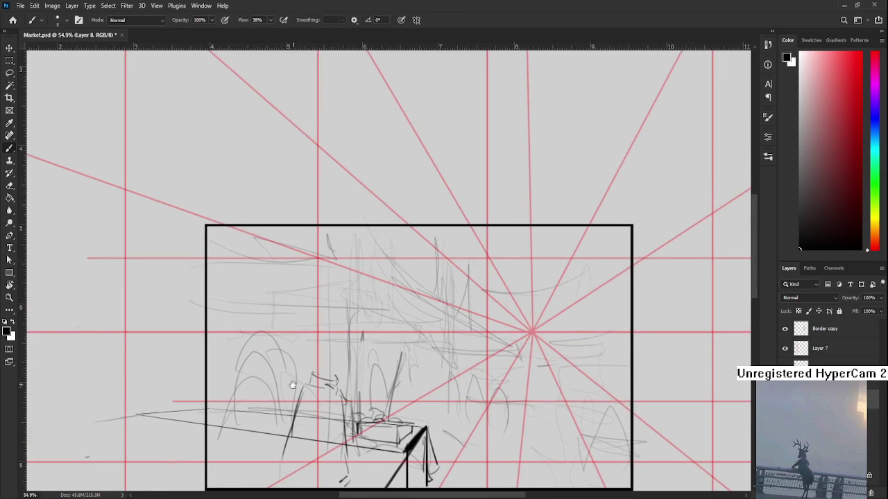
pyautogui.scroll(1, 293, 384)
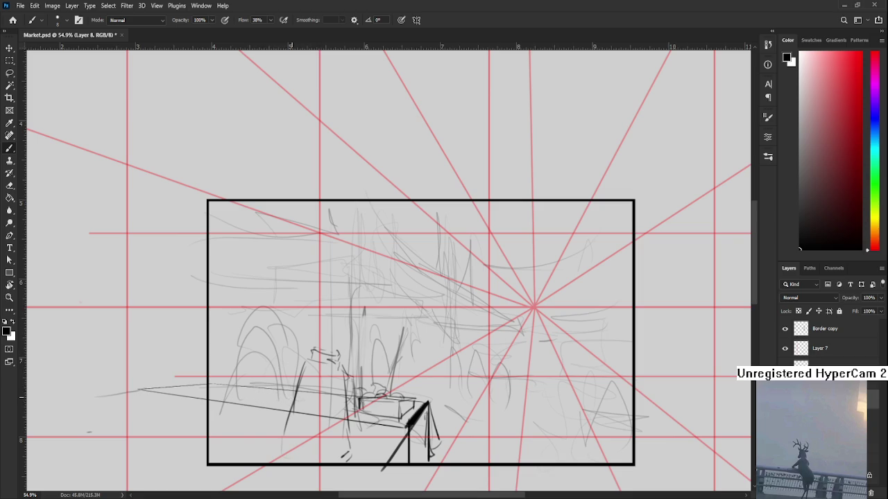
pyautogui.scroll(3, 361, 428)
pyautogui.press('l')
pyautogui.moveTo(355, 371)
pyautogui.mouseDown()
pyautogui.moveTo(453, 362)
pyautogui.moveTo(353, 402)
pyautogui.mouseUp()
pyautogui.hotkey('ctrl', 'j')
pyautogui.hotkey('ctrl', 't')
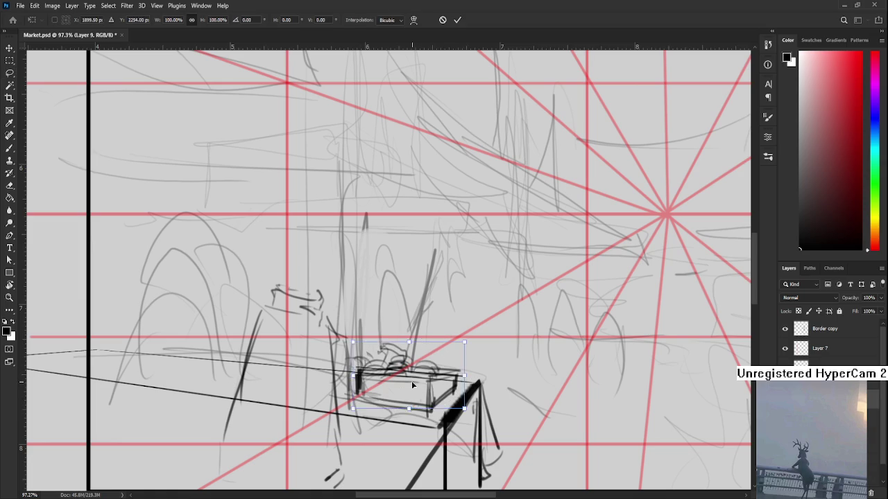
pyautogui.moveTo(411, 381); pyautogui.dragTo(198, 364)
pyautogui.scroll(-2, 198, 364)
pyautogui.scroll(-2, 235, 347)
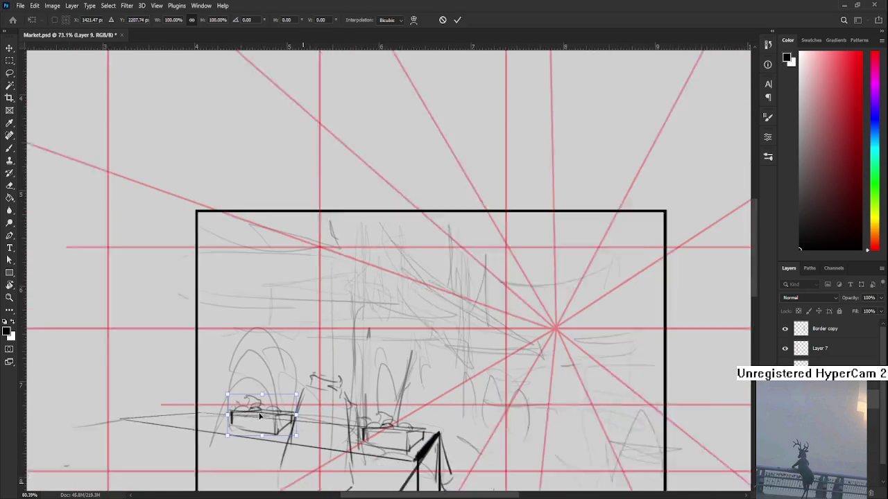
pyautogui.scroll(-1, 277, 339)
pyautogui.moveTo(230, 435); pyautogui.dragTo(226, 433)
pyautogui.moveTo(230, 398); pyautogui.dragTo(258, 402)
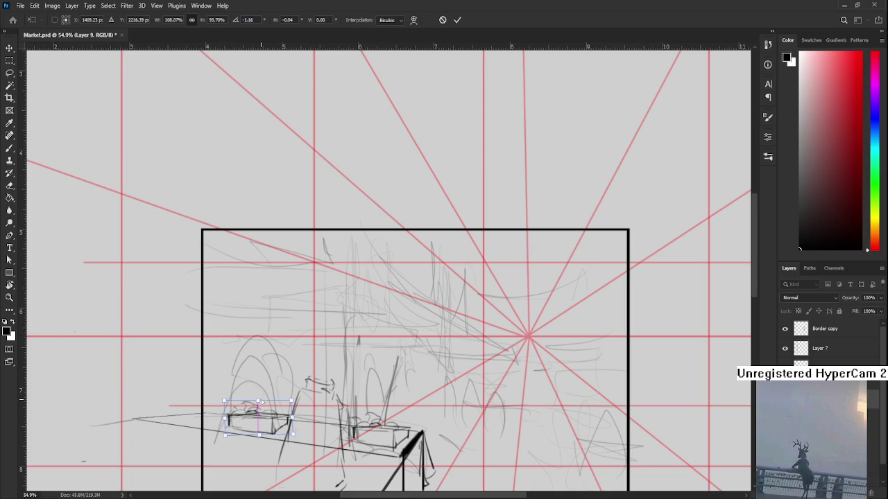
pyautogui.press('Return')
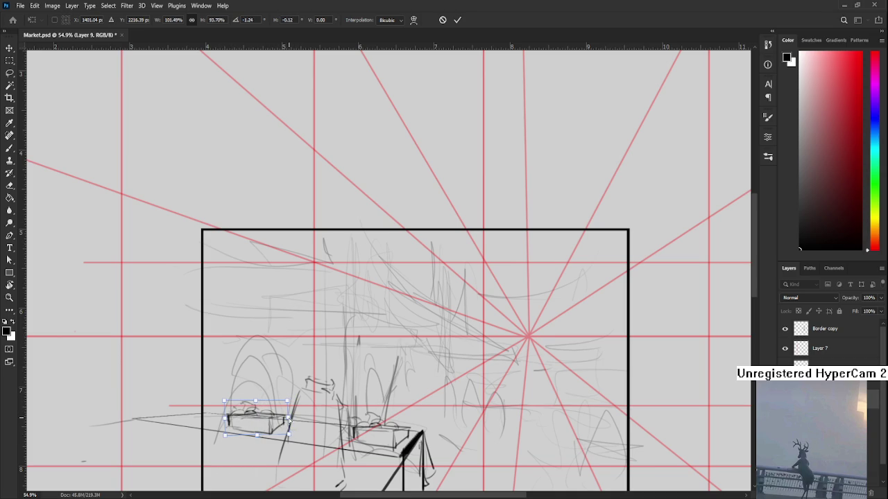
pyautogui.press('l')
pyautogui.scroll(2, 292, 421)
pyautogui.hotkey('ctrl', 'z')
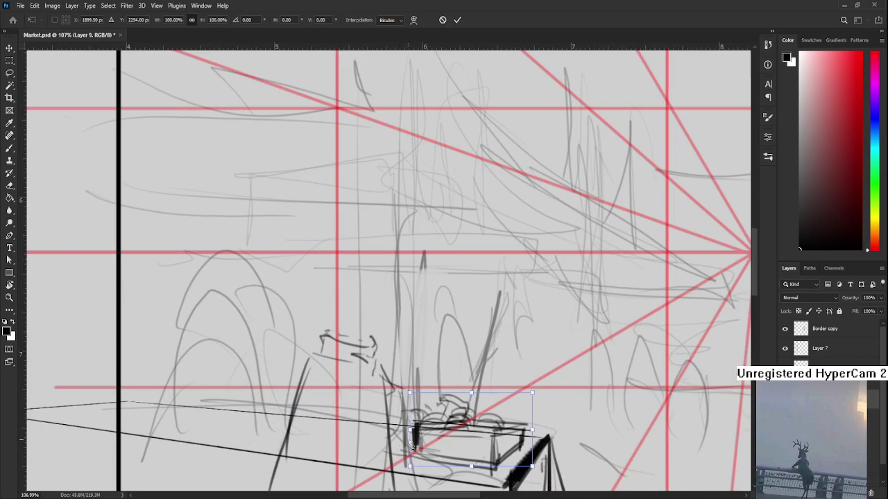
pyautogui.hotkey('ctrl', 'shift', 'z')
pyautogui.hotkey('ctrl', 't')
pyautogui.moveTo(235, 418); pyautogui.dragTo(245, 423)
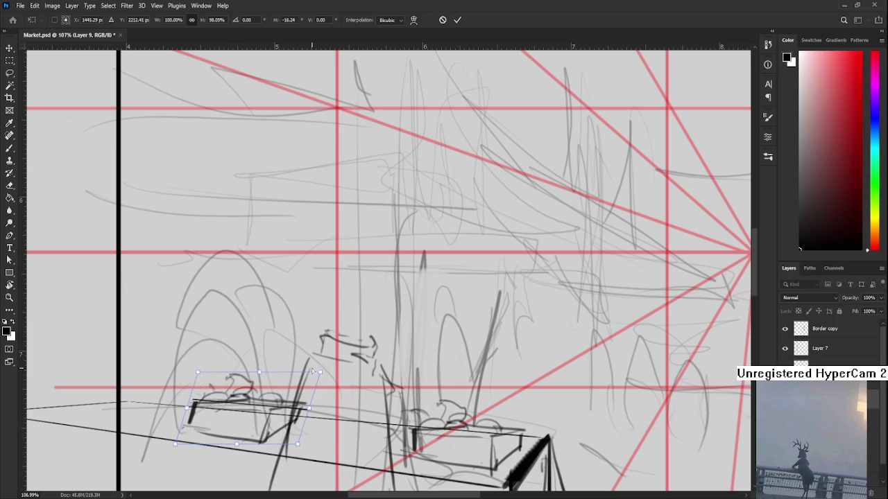
pyautogui.moveTo(300, 406); pyautogui.dragTo(337, 414)
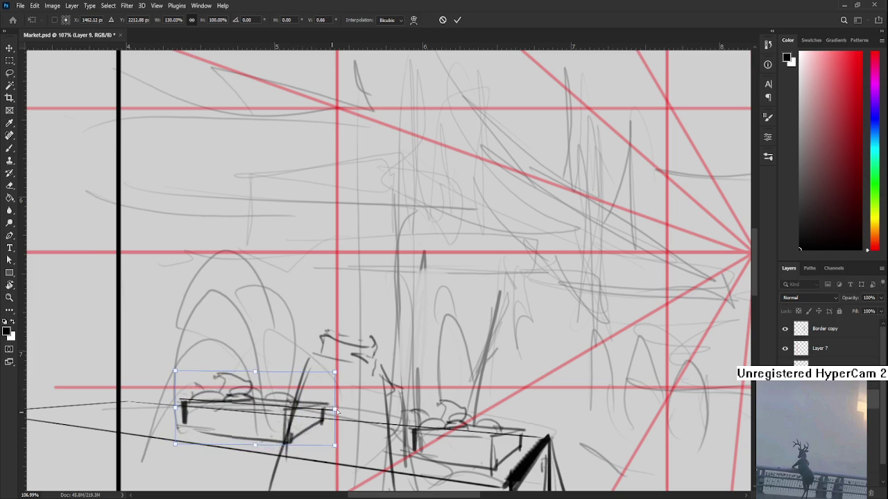
pyautogui.moveTo(262, 426); pyautogui.dragTo(243, 414)
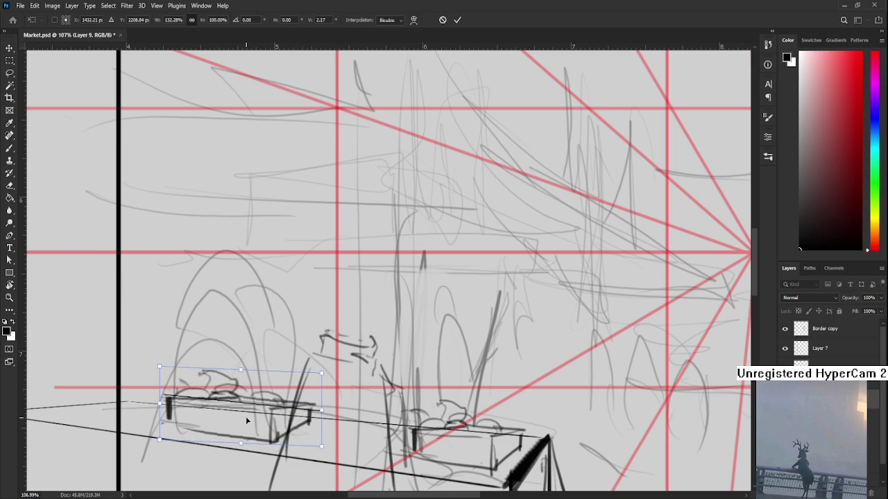
pyautogui.scroll(-2, 290, 362)
pyautogui.scroll(-1, 289, 362)
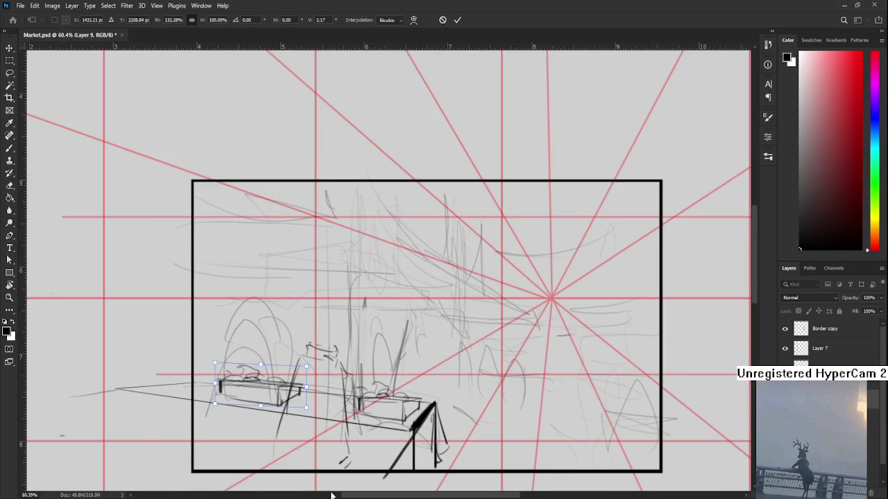
pyautogui.press('Escape')
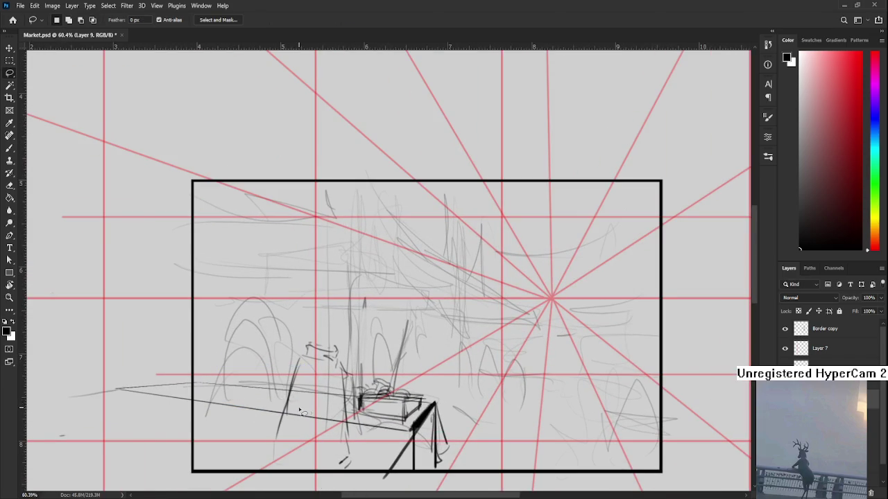
# - Lasso the right stall table and sketch a short post for a left stall
pyautogui.scroll(1, 270, 411)
pyautogui.press('l')
pyautogui.moveTo(380, 374); pyautogui.dragTo(378, 416)
pyautogui.scroll(-1, 437, 448)
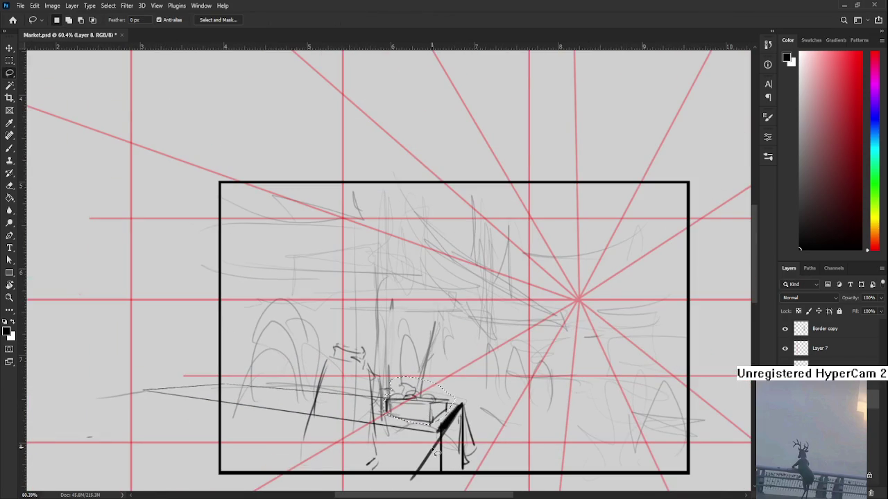
pyautogui.moveTo(347, 324); pyautogui.dragTo(246, 339)
pyautogui.press('b')
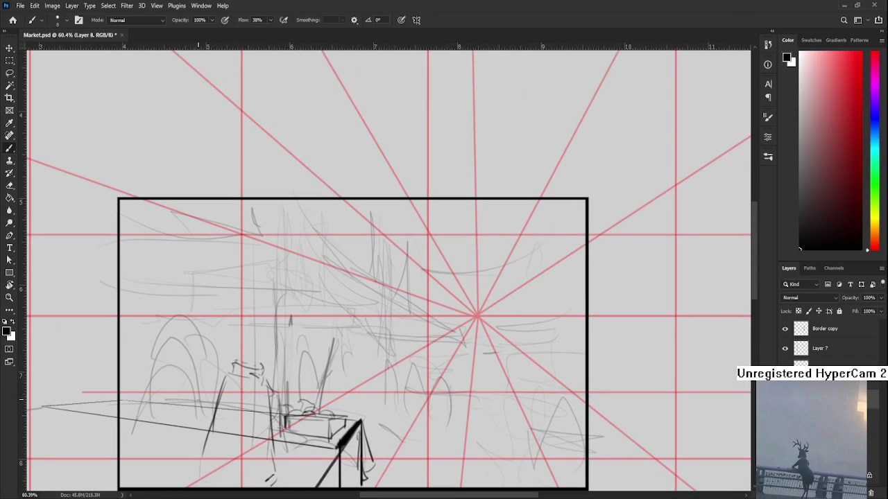
pyautogui.moveTo(196, 409)
pyautogui.mouseDown()
pyautogui.moveTo(197, 423)
pyautogui.moveTo(212, 409)
pyautogui.moveTo(211, 418)
pyautogui.moveTo(138, 400)
pyautogui.mouseUp()
# - Draw the left stall's crate box with its top, side and bottom edges
pyautogui.press('z')
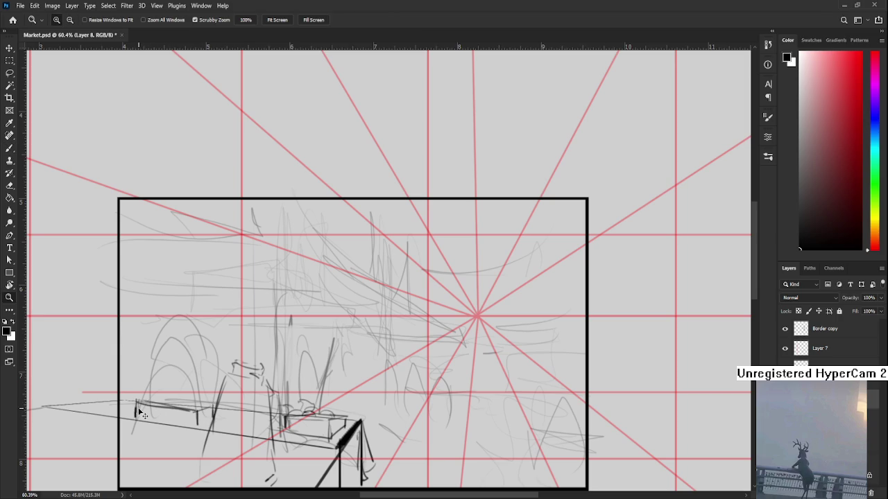
pyautogui.press('b')
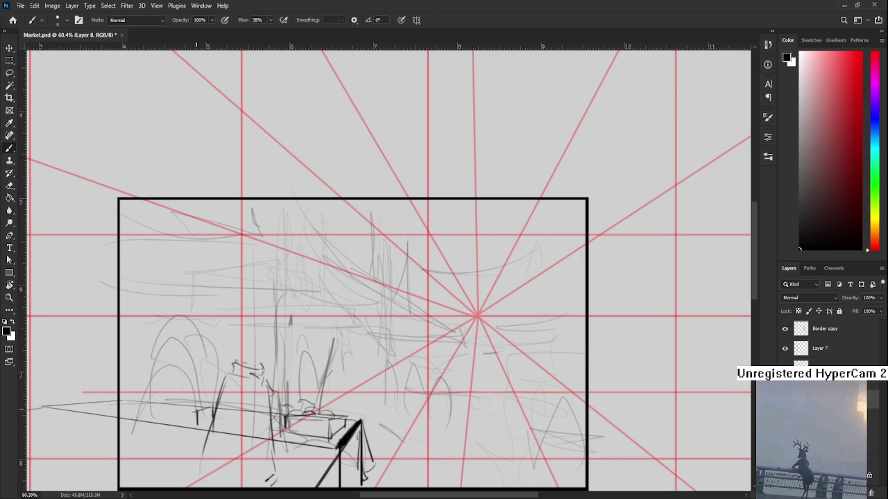
pyautogui.keyDown('shift'); pyautogui.click(134, 402); pyautogui.keyUp('shift')
pyautogui.moveTo(134, 402); pyautogui.dragTo(134, 415)
pyautogui.keyDown('shift'); pyautogui.click(197, 424); pyautogui.keyUp('shift')
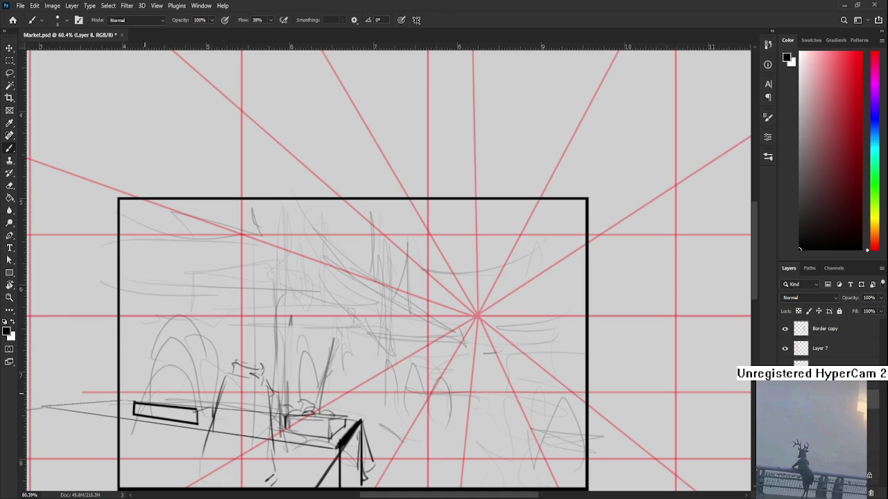
pyautogui.keyDown('shift'); pyautogui.click(171, 402); pyautogui.keyUp('shift')
pyautogui.keyDown('shift'); pyautogui.click(212, 407); pyautogui.keyUp('shift')
pyautogui.keyDown('shift'); pyautogui.click(202, 419); pyautogui.keyUp('shift')
# - Add bumpy produce shapes atop the left crate and begin a curved tabletop beneath
pyautogui.moveTo(211, 363); pyautogui.dragTo(233, 353)
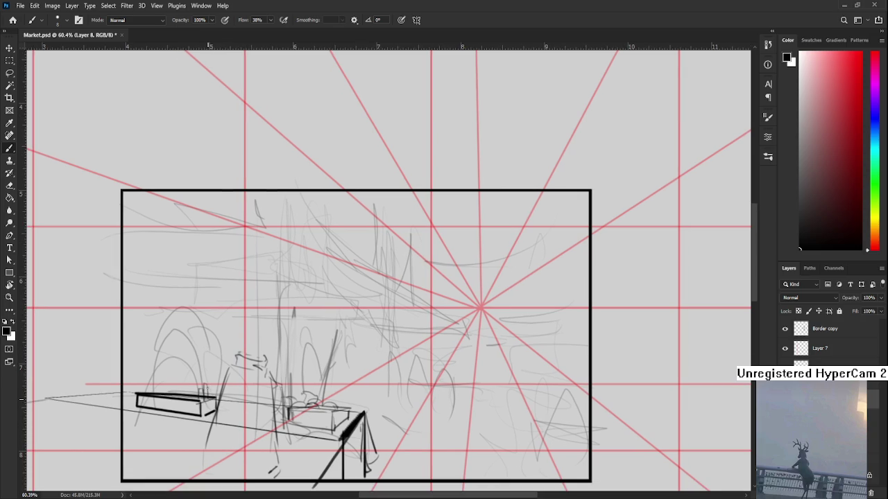
pyautogui.moveTo(154, 394)
pyautogui.mouseDown()
pyautogui.moveTo(188, 393)
pyautogui.moveTo(232, 361)
pyautogui.mouseUp()
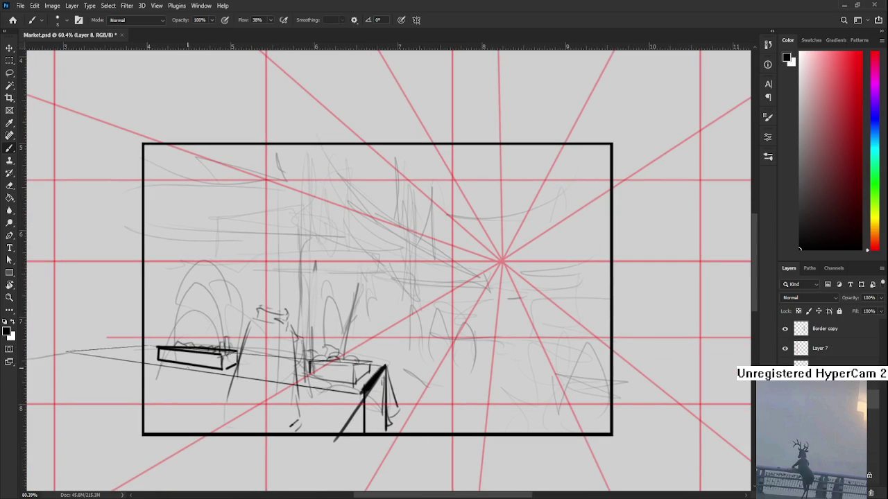
pyautogui.moveTo(142, 375); pyautogui.dragTo(187, 379)
# - Redraw the curved tabletop lighter, add two legs, and a faint line under the right crate
pyautogui.hotkey('ctrl', 'z')
pyautogui.moveTo(130, 378); pyautogui.dragTo(205, 378)
pyautogui.moveTo(132, 378); pyautogui.dragTo(164, 437)
pyautogui.moveTo(200, 381)
pyautogui.mouseDown()
pyautogui.moveTo(201, 420)
pyautogui.moveTo(212, 426)
pyautogui.moveTo(197, 427)
pyautogui.mouseUp()
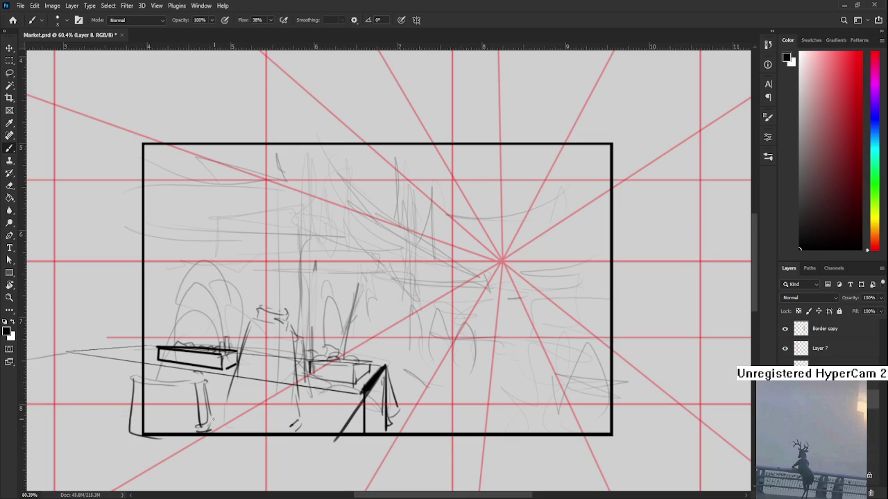
pyautogui.moveTo(231, 383); pyautogui.dragTo(208, 380)
pyautogui.moveTo(298, 393)
pyautogui.mouseDown()
pyautogui.moveTo(337, 400)
pyautogui.moveTo(352, 393)
pyautogui.mouseUp()
pyautogui.scroll(1, 319, 331)
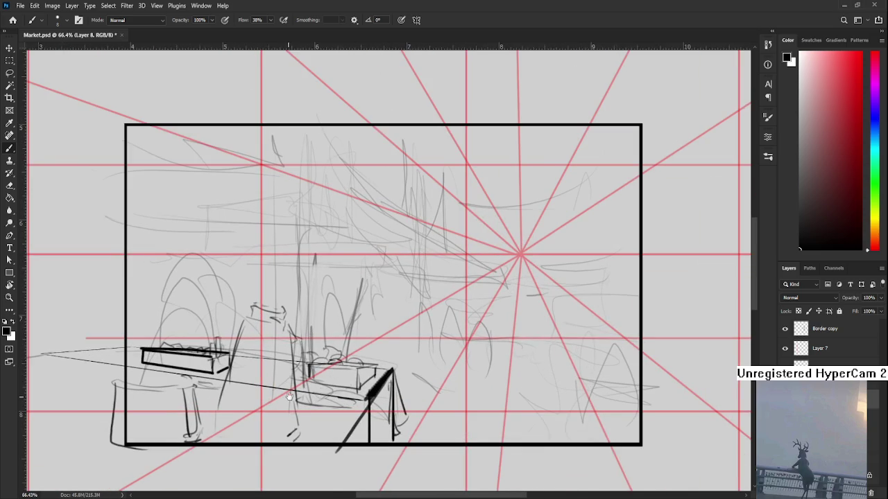
# - Draw the foreground table's diagonal edge, horizontal top and right-hand leg
pyautogui.moveTo(309, 402); pyautogui.dragTo(275, 347)
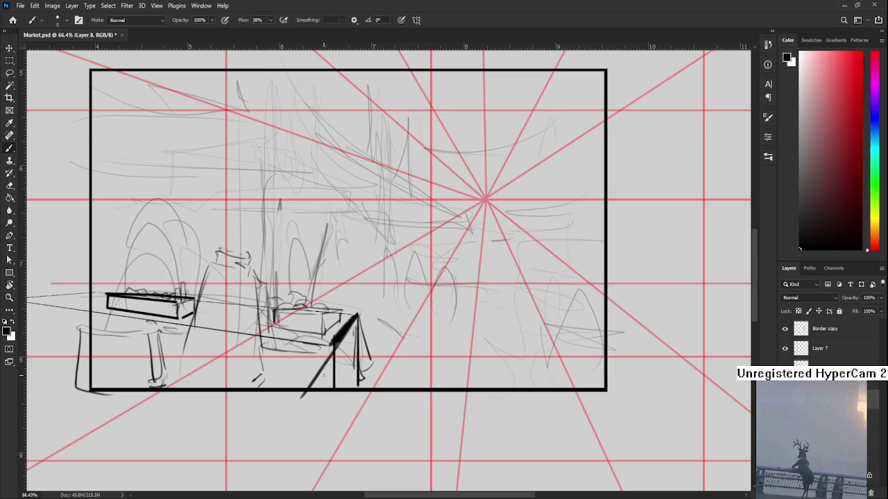
pyautogui.moveTo(321, 366)
pyautogui.mouseDown()
pyautogui.moveTo(358, 401)
pyautogui.moveTo(332, 410)
pyautogui.mouseUp()
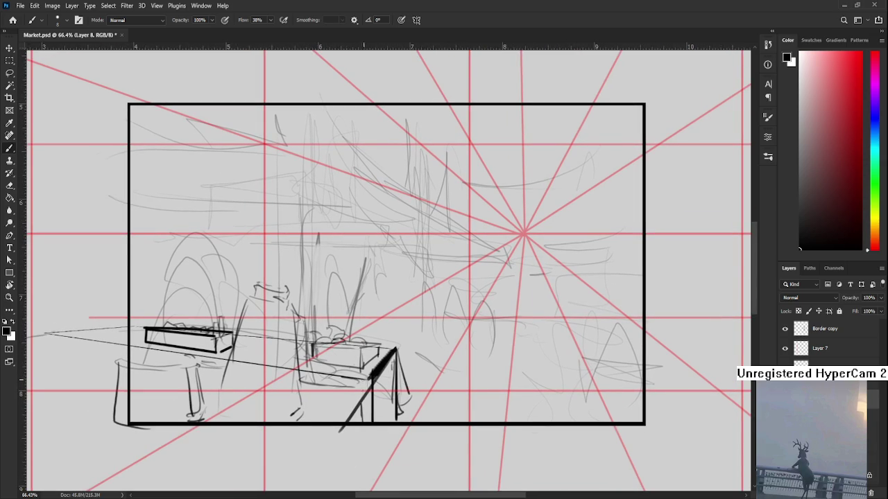
pyautogui.moveTo(366, 383); pyautogui.dragTo(324, 419)
pyautogui.moveTo(374, 388)
pyautogui.mouseDown()
pyautogui.moveTo(444, 388)
pyautogui.moveTo(426, 422)
pyautogui.mouseUp()
pyautogui.moveTo(445, 385)
pyautogui.mouseDown()
pyautogui.moveTo(445, 430)
pyautogui.moveTo(412, 400)
pyautogui.mouseUp()
pyautogui.moveTo(416, 392); pyautogui.dragTo(424, 428)
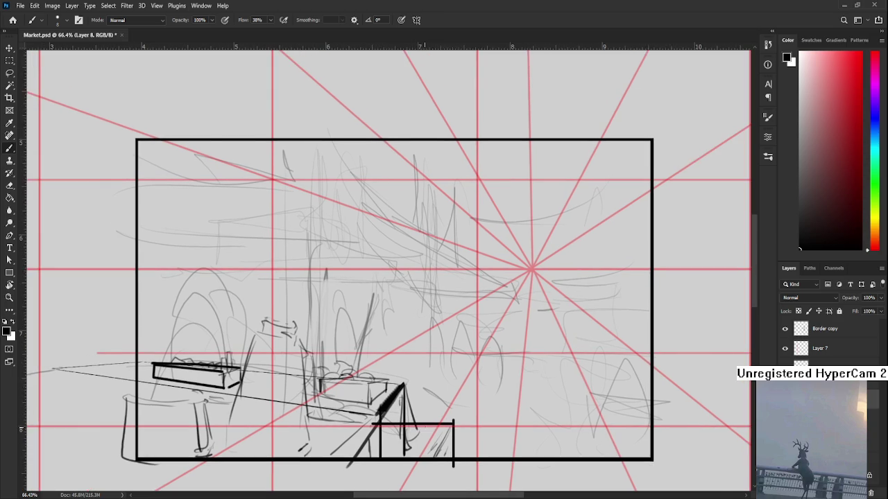
pyautogui.scroll(-4, 420, 416)
pyautogui.scroll(-2, 419, 414)
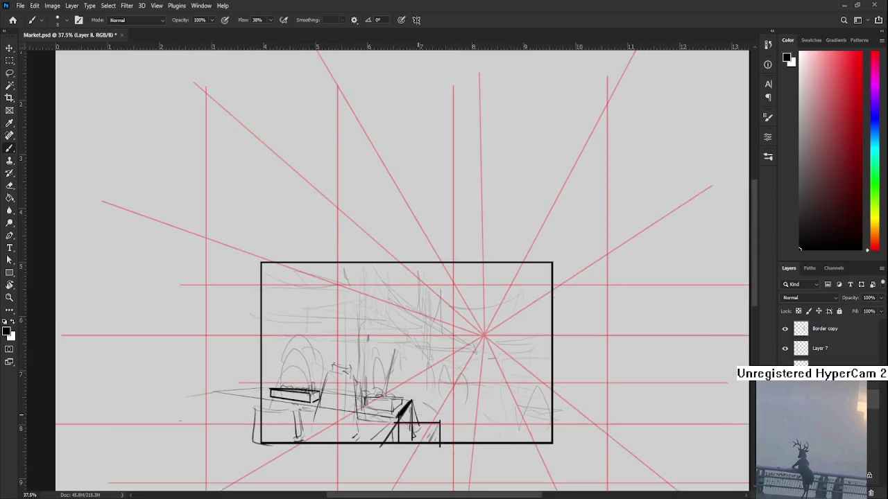
# - Draw a tall vertical post for the left stall, redoing the first attempt
pyautogui.scroll(3, 330, 415)
pyautogui.scroll(-2, 330, 415)
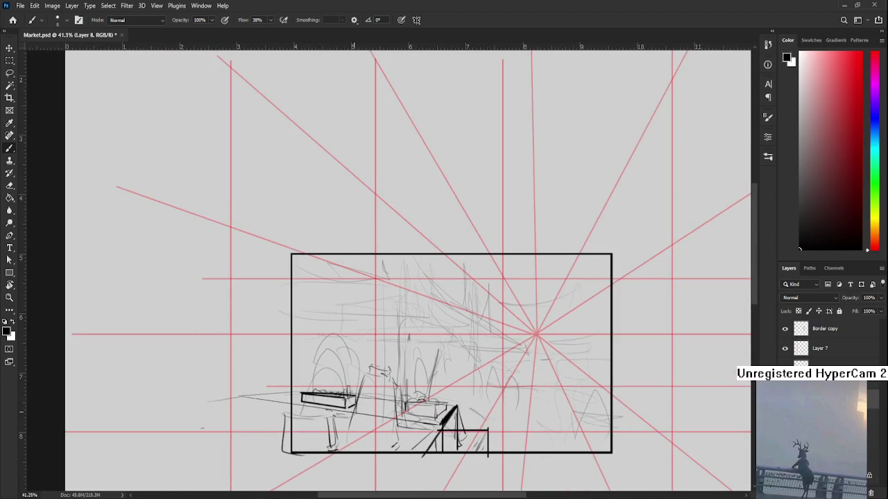
pyautogui.scroll(4, 350, 412)
pyautogui.scroll(-2, 354, 411)
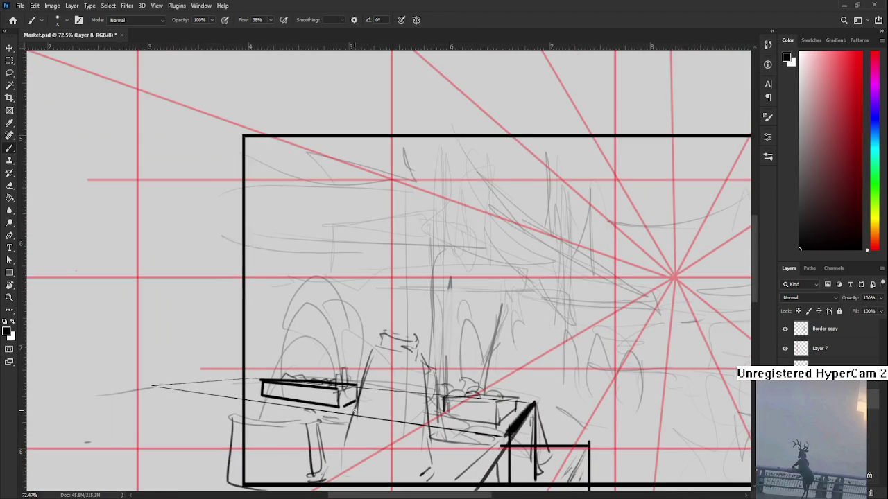
pyautogui.scroll(2, 317, 366)
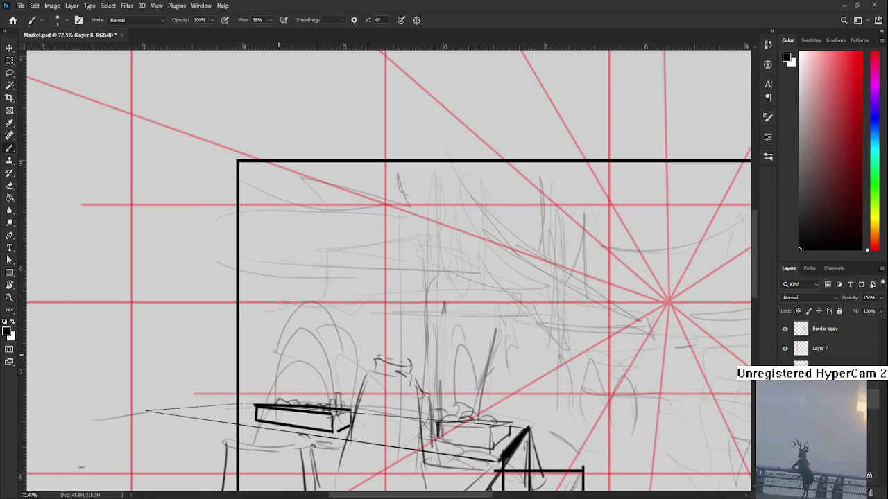
pyautogui.scroll(-2, 277, 305)
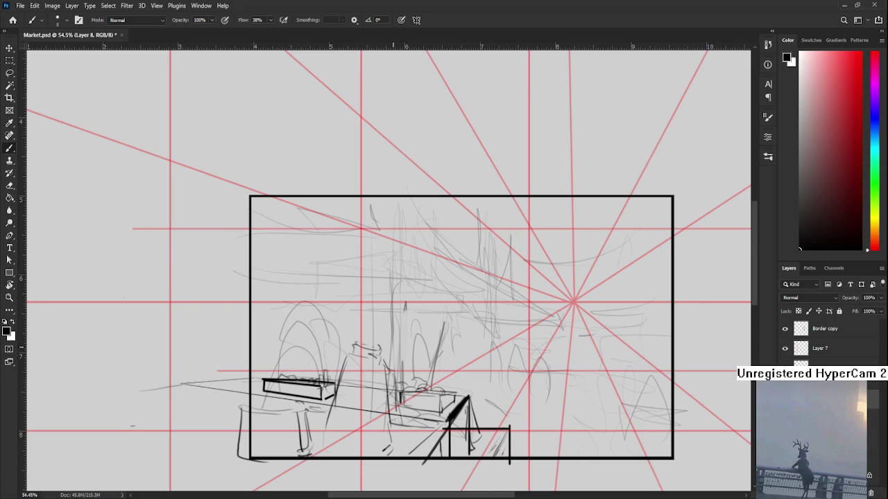
pyautogui.moveTo(397, 338); pyautogui.dragTo(370, 351)
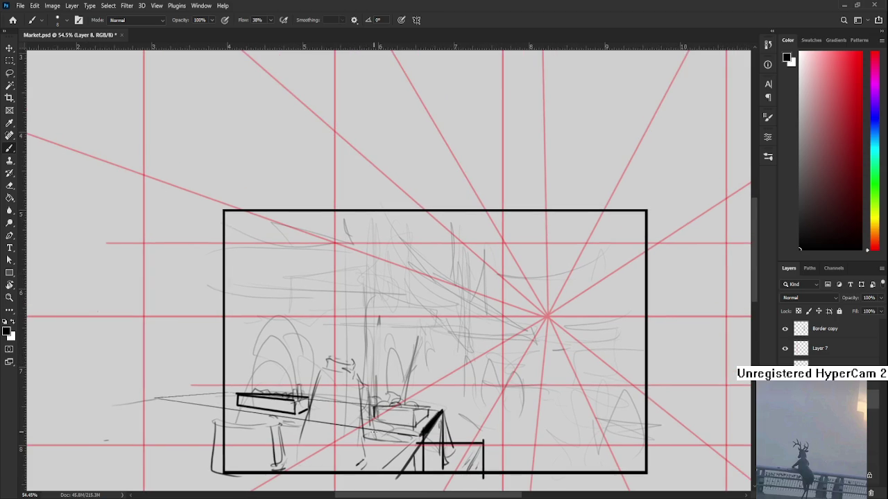
pyautogui.moveTo(426, 318)
pyautogui.mouseDown()
pyautogui.moveTo(421, 437)
pyautogui.moveTo(421, 372)
pyautogui.mouseUp()
pyautogui.hotkey('ctrl', 'z')
pyautogui.hotkey('ctrl', 'z')
pyautogui.moveTo(422, 437); pyautogui.dragTo(422, 316)
# - Draw a straight horizontal beam running left from the post's top
pyautogui.scroll(-1, 398, 374)
pyautogui.scroll(1, 382, 388)
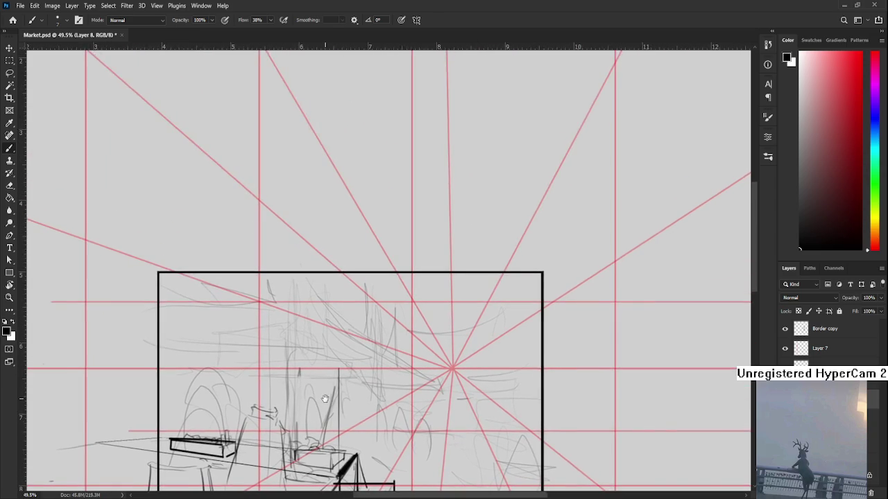
pyautogui.hscroll(-2, 243, 369)
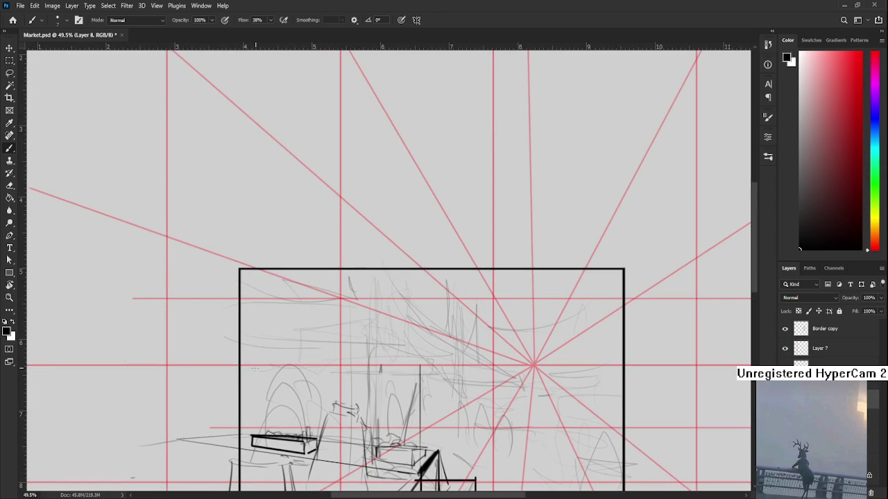
pyautogui.scroll(-1, 327, 416)
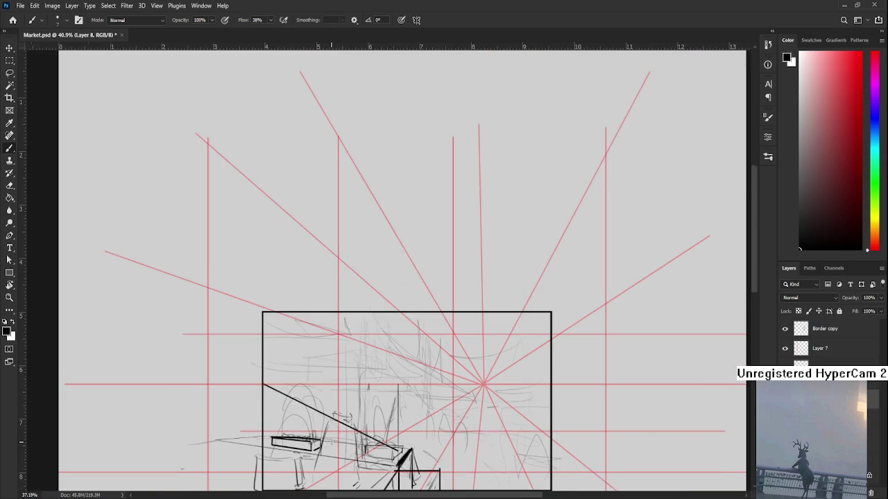
pyautogui.scroll(2, 395, 390)
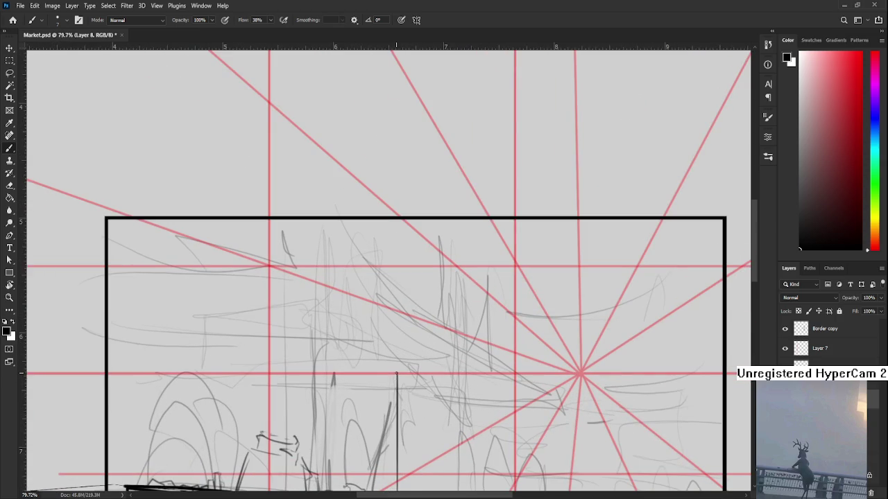
pyautogui.scroll(-1, 397, 375)
pyautogui.moveTo(397, 375); pyautogui.dragTo(180, 374)
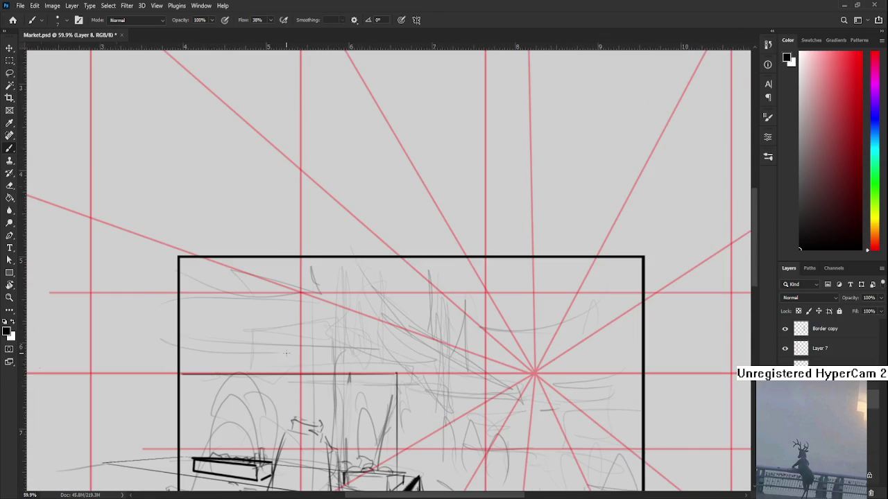
pyautogui.scroll(-3, 285, 353)
pyautogui.scroll(2, 284, 383)
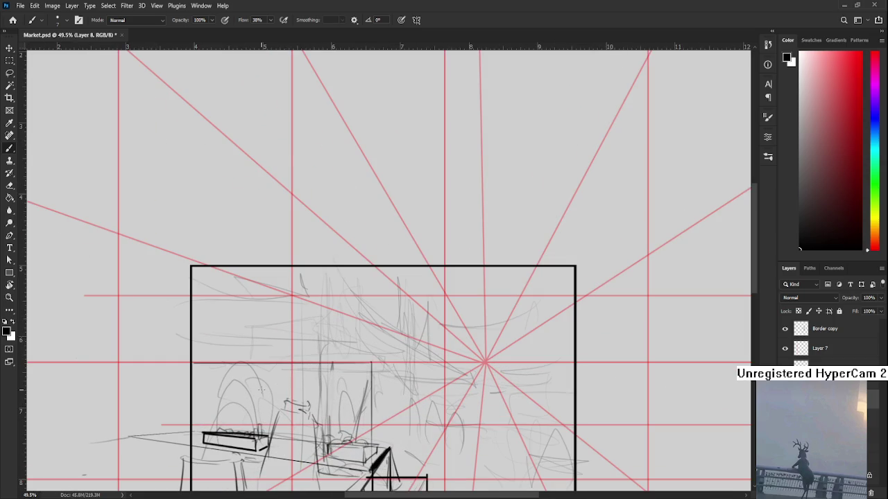
# - Lasso and skew the beam to follow the perspective, then brush a thick awning top edge
pyautogui.press('l')
pyautogui.moveTo(192, 364)
pyautogui.mouseDown()
pyautogui.moveTo(133, 331)
pyautogui.moveTo(140, 337)
pyautogui.mouseUp()
pyautogui.hotkey('ctrl', 't')
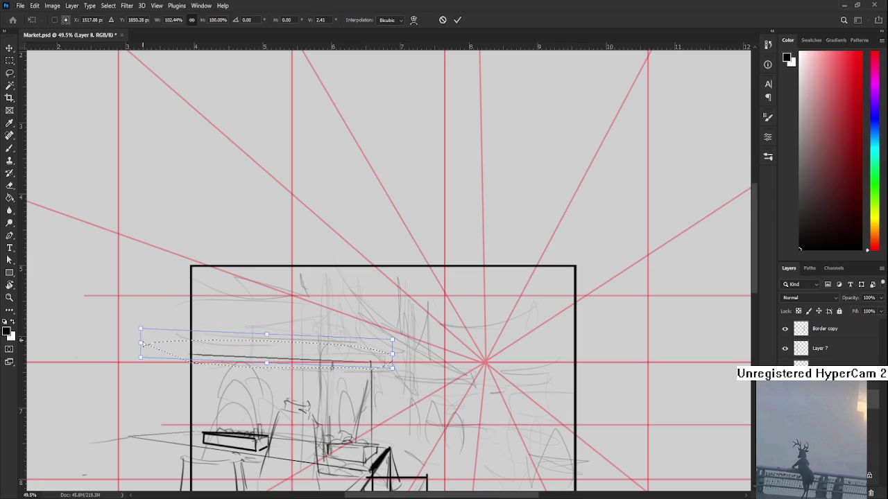
pyautogui.press('Return')
pyautogui.scroll(-1, 326, 407)
pyautogui.hotkey('ctrl', 'd')
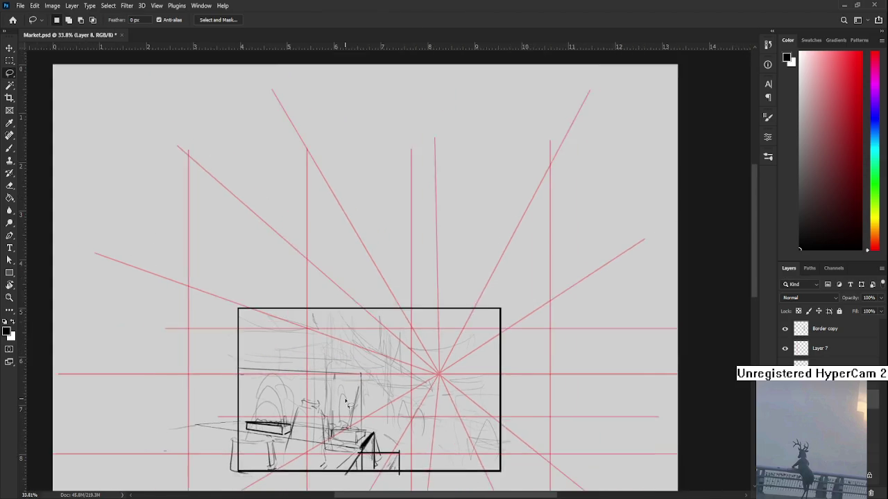
pyautogui.scroll(-2, 326, 407)
pyautogui.press('b')
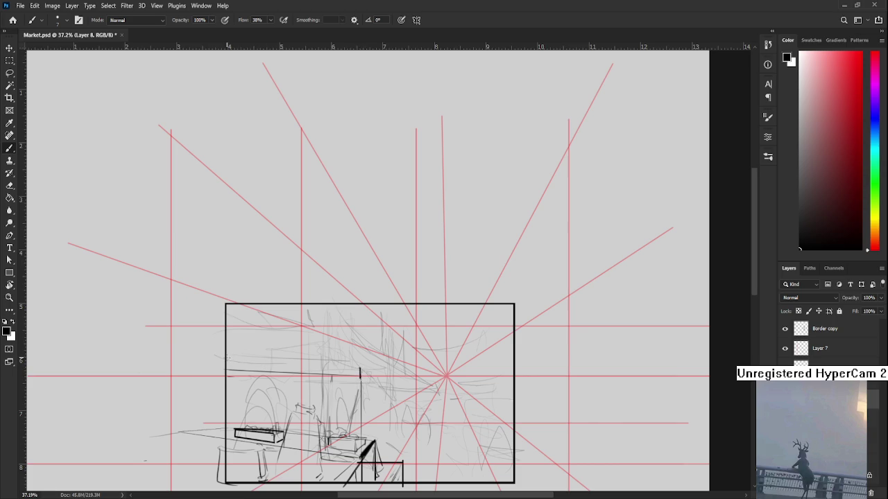
pyautogui.moveTo(227, 358); pyautogui.dragTo(360, 369)
# - Lasso the awning top and skew its left end downward, then deselect
pyautogui.scroll(2, 242, 381)
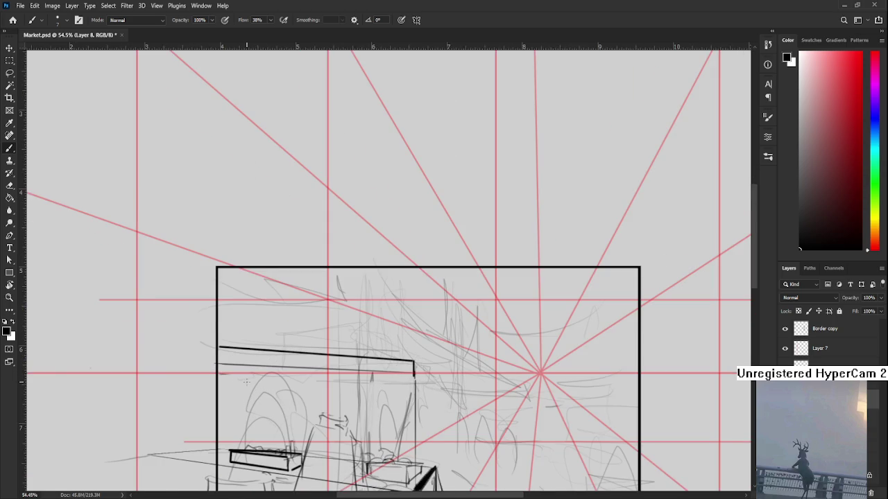
pyautogui.press('l')
pyautogui.moveTo(224, 357)
pyautogui.mouseDown()
pyautogui.moveTo(416, 372)
pyautogui.moveTo(218, 355)
pyautogui.mouseUp()
pyautogui.hotkey('ctrl', 't')
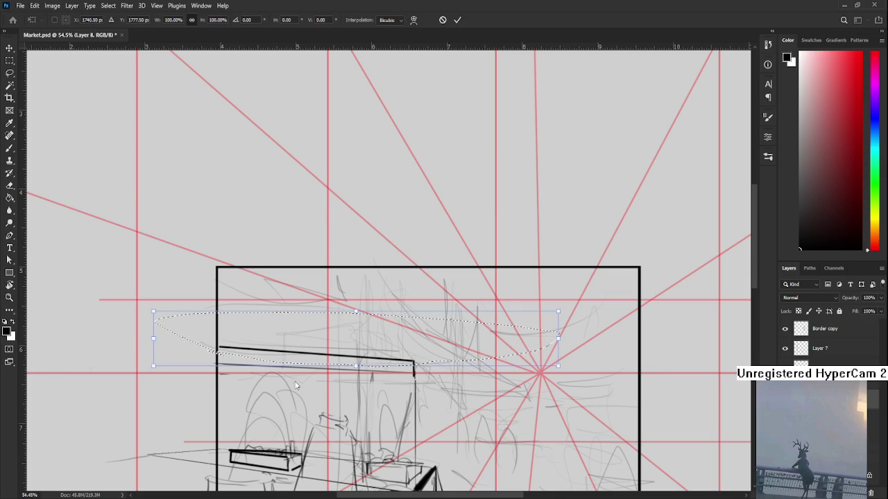
pyautogui.moveTo(155, 338); pyautogui.dragTo(155, 340)
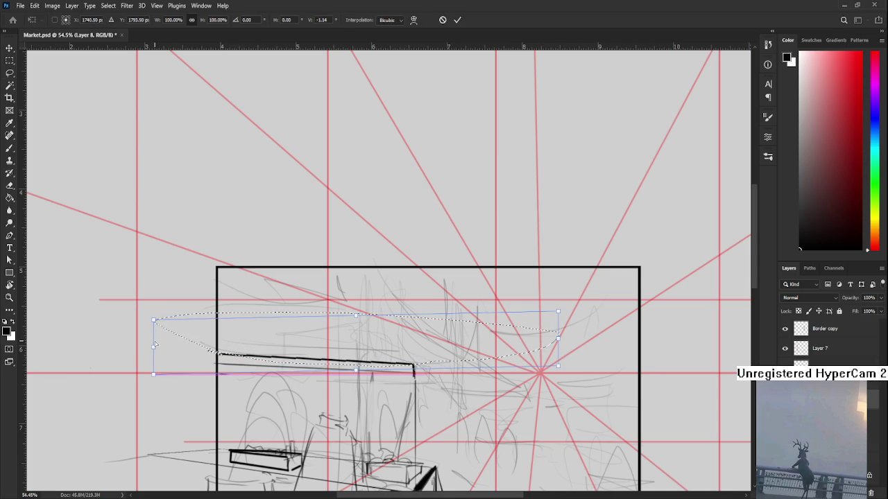
pyautogui.press('Return')
pyautogui.hotkey('ctrl', 'd')
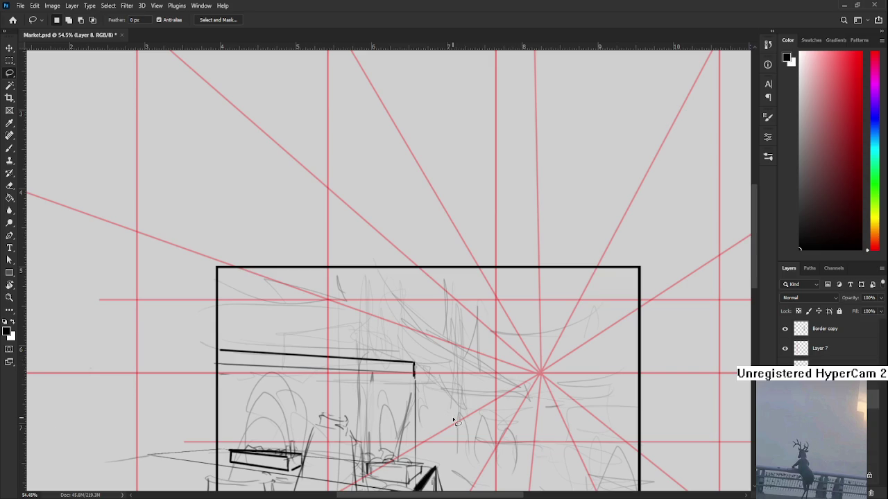
# - Go to the Home screen of recent files
pyautogui.scroll(-1, 453, 419)
pyautogui.scroll(-1, 453, 419)
pyautogui.scroll(-2, 453, 380)
pyautogui.scroll(1, 347, 305)
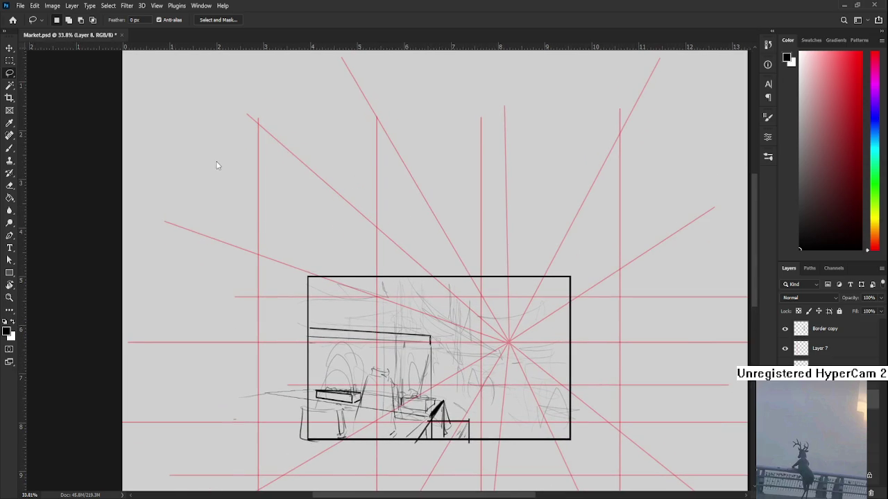
pyautogui.click(12, 19)
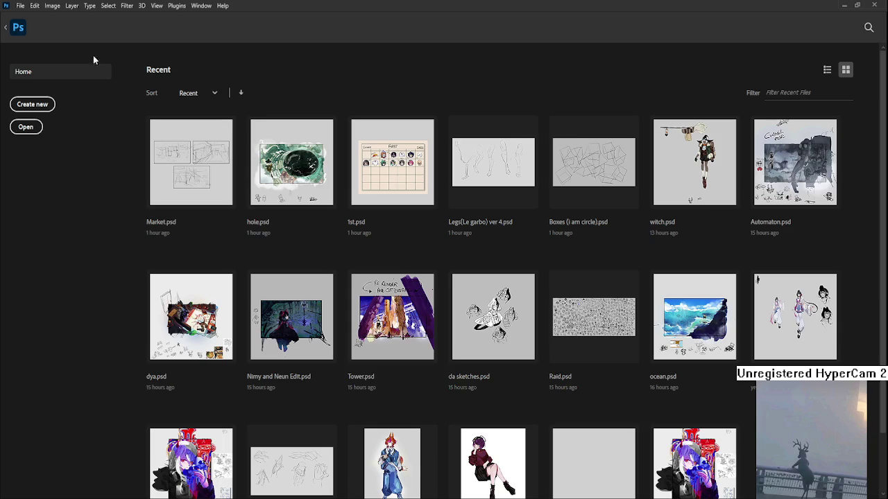
# - Open 1st.psd and handwrite a name label in an empty calendar cell
pyautogui.click(392, 163)
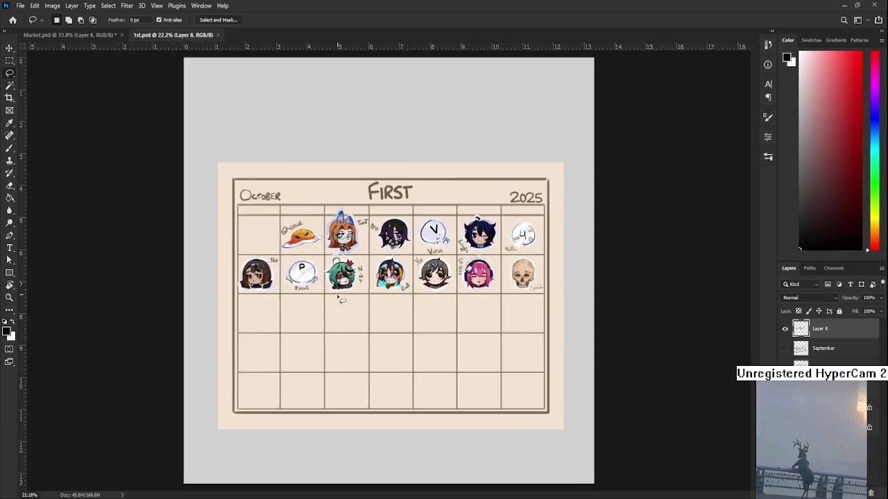
pyautogui.scroll(3, 337, 301)
pyautogui.scroll(1, 300, 307)
pyautogui.press('b')
pyautogui.moveTo(330, 326)
pyautogui.mouseDown()
pyautogui.moveTo(330, 342)
pyautogui.moveTo(371, 334)
pyautogui.moveTo(319, 382)
pyautogui.mouseUp()
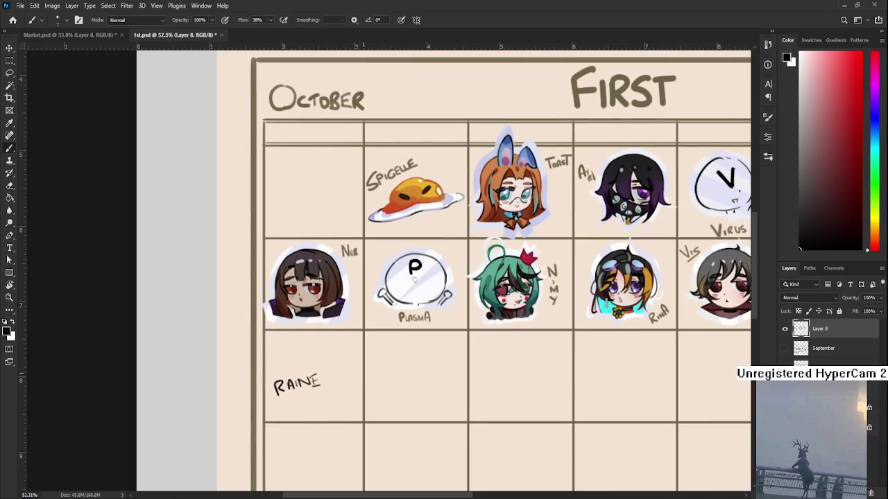
# - Toggle Layer 8's visibility, save 1st.psd, and close it to return to Market.psd
pyautogui.scroll(-2, 450, 346)
pyautogui.moveTo(561, 391)
pyautogui.mouseDown()
pyautogui.moveTo(436, 387)
pyautogui.moveTo(472, 388)
pyautogui.mouseUp()
pyautogui.click(784, 331)
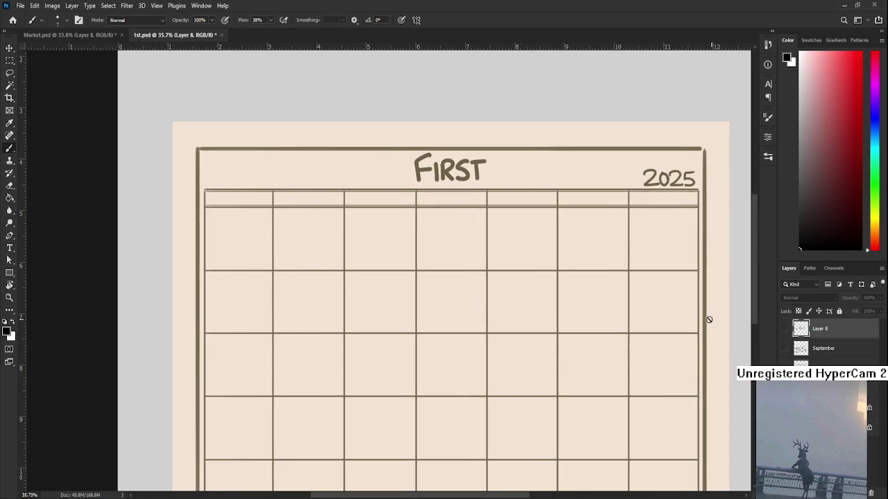
pyautogui.click(784, 330)
pyautogui.hotkey('ctrl', 's')
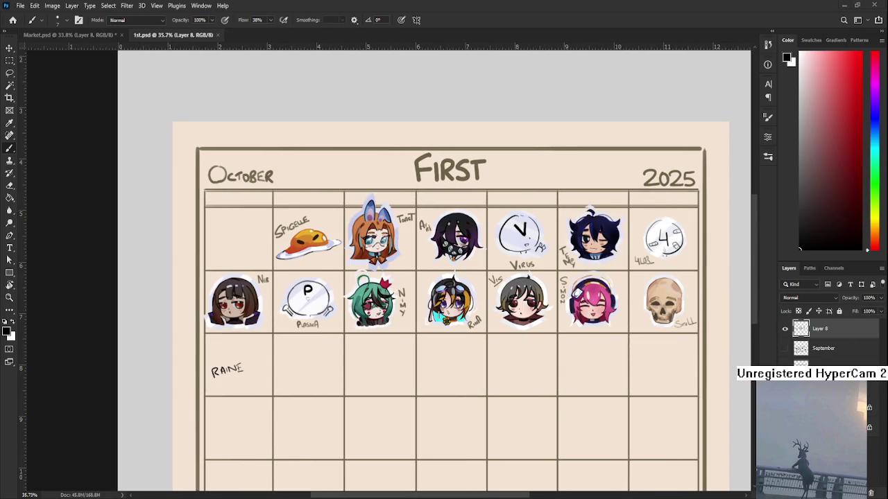
pyautogui.click(217, 35)
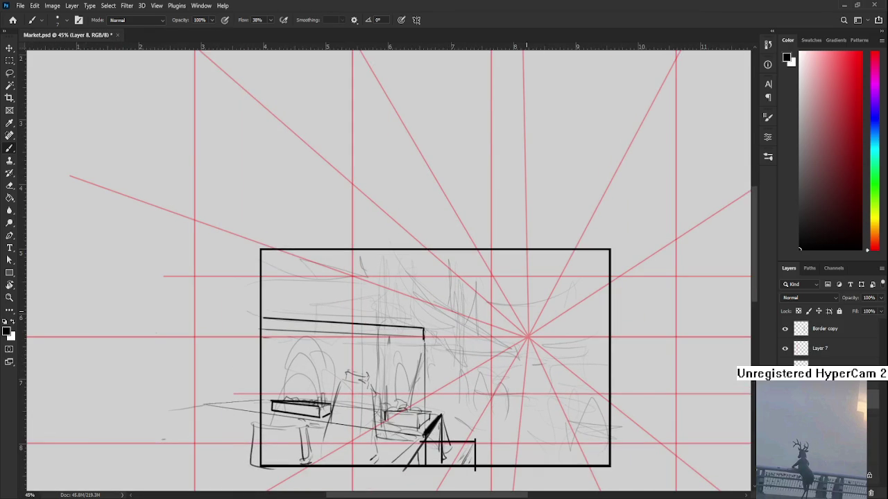
# - Draw straight post lines and short crossbars under the right end of the left stall's awning
pyautogui.scroll(3, 385, 374)
pyautogui.moveTo(429, 366)
pyautogui.mouseDown()
pyautogui.moveTo(357, 361)
pyautogui.moveTo(354, 295)
pyautogui.moveTo(351, 429)
pyautogui.moveTo(351, 294)
pyautogui.moveTo(360, 409)
pyautogui.mouseUp()
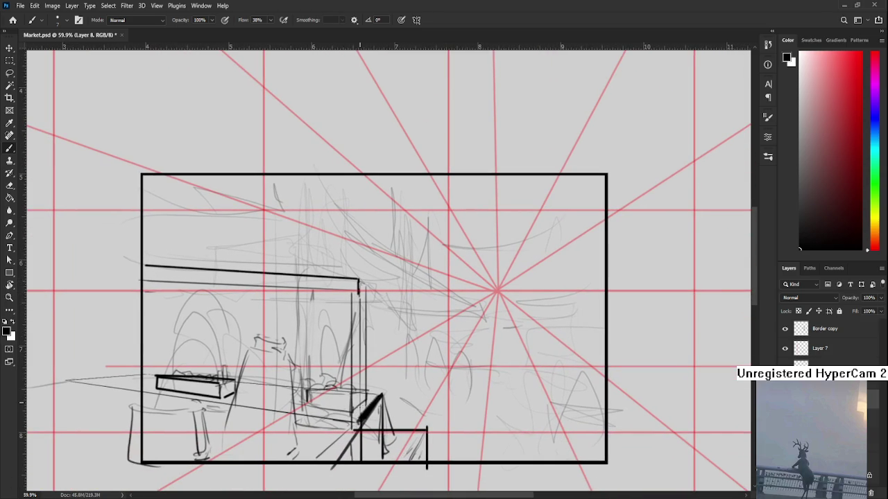
pyautogui.moveTo(363, 291)
pyautogui.mouseDown()
pyautogui.moveTo(369, 330)
pyautogui.moveTo(330, 359)
pyautogui.mouseUp()
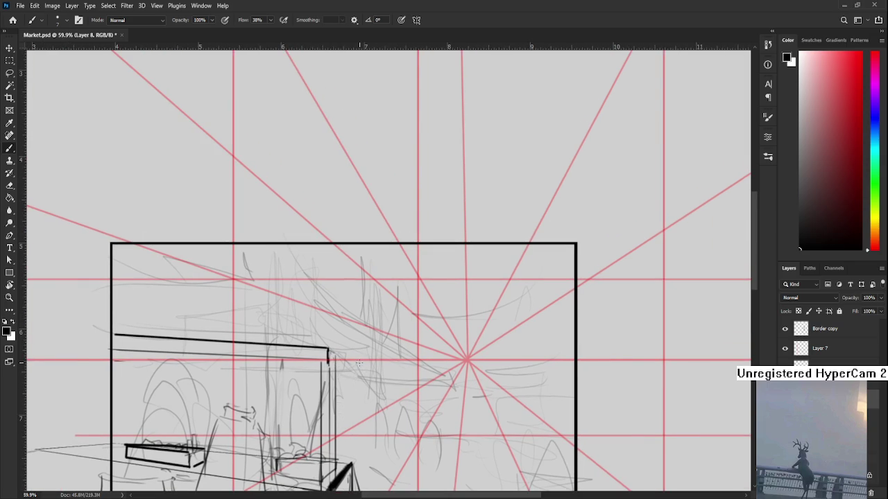
pyautogui.keyDown('shift'); pyautogui.click(357, 374); pyautogui.keyUp('shift')
pyautogui.keyDown('shift'); pyautogui.click(338, 401); pyautogui.keyUp('shift')
pyautogui.click(362, 371)
pyautogui.keyDown('shift'); pyautogui.click(342, 425); pyautogui.keyUp('shift')
pyautogui.scroll(3, 368, 366)
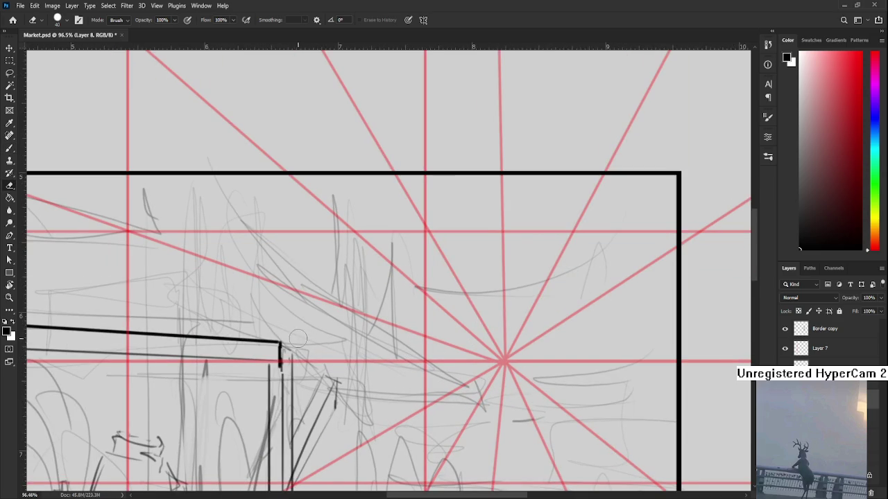
pyautogui.click(318, 382)
pyautogui.keyDown('shift'); pyautogui.click(341, 382); pyautogui.keyUp('shift')
# - Add a diagonal, hook-shaped stroke beside the new post lines
pyautogui.scroll(-3, 436, 387)
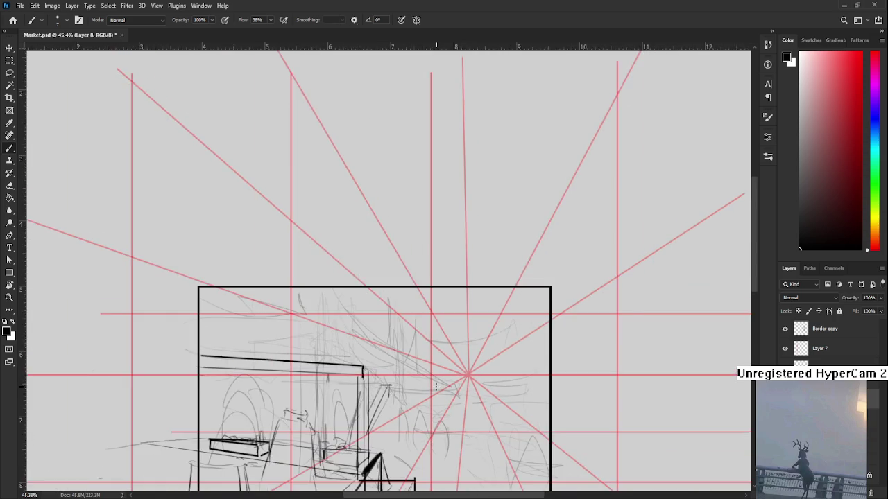
pyautogui.scroll(1, 409, 414)
pyautogui.scroll(-1, 337, 364)
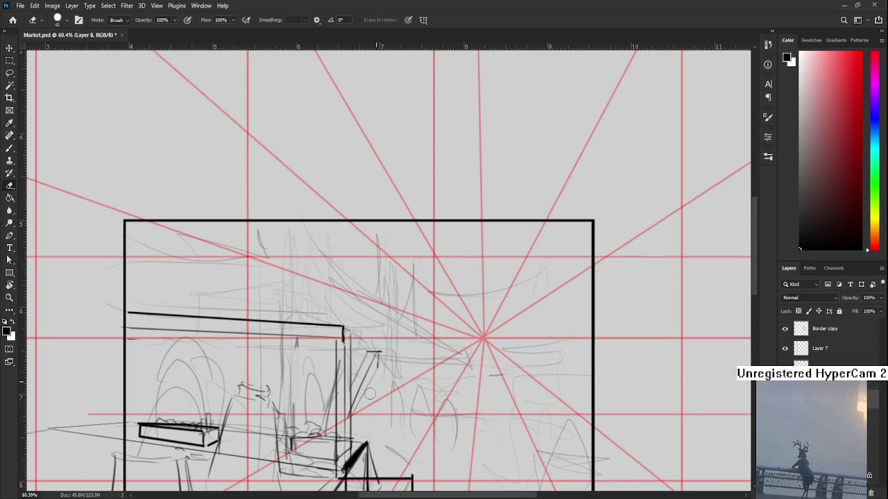
pyautogui.moveTo(379, 352); pyautogui.dragTo(354, 412)
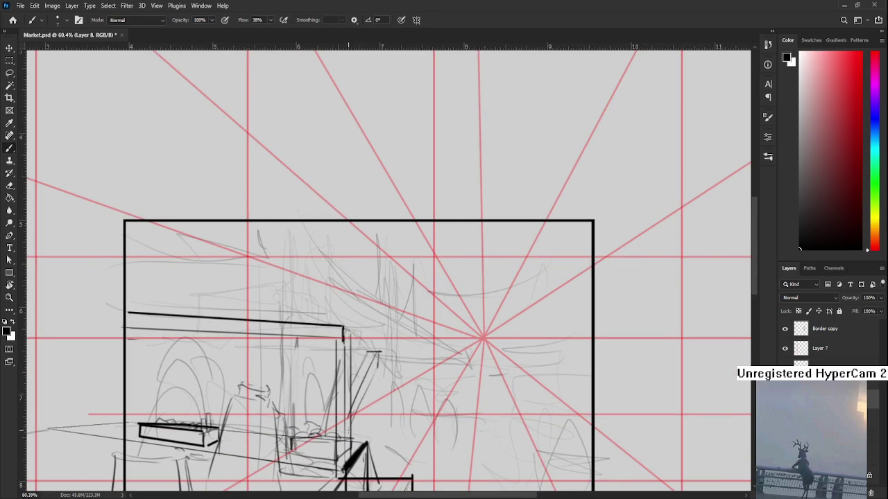
pyautogui.moveTo(359, 359); pyautogui.dragTo(395, 371)
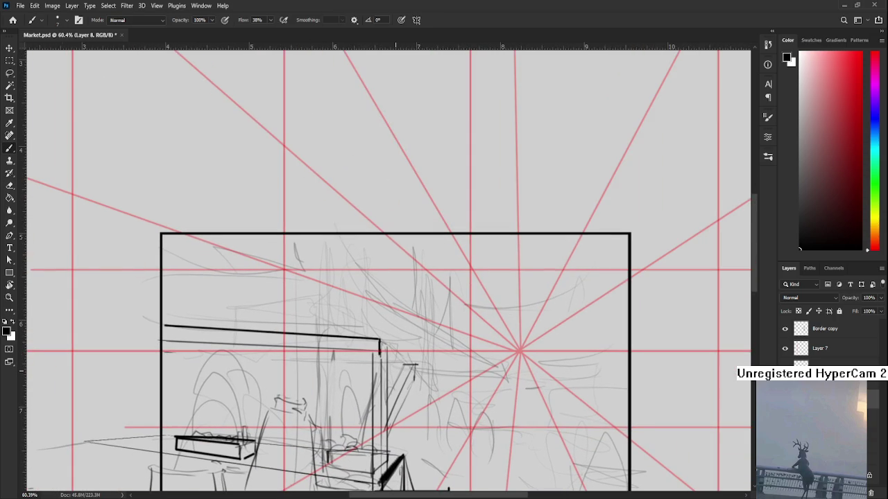
pyautogui.moveTo(335, 382); pyautogui.dragTo(301, 376)
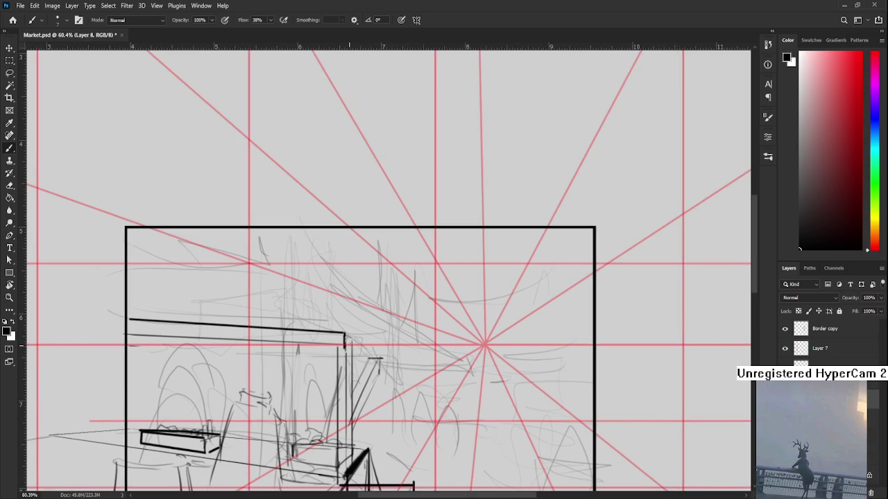
pyautogui.moveTo(351, 340)
pyautogui.mouseDown()
pyautogui.moveTo(381, 359)
pyautogui.moveTo(386, 396)
pyautogui.moveTo(375, 392)
pyautogui.mouseUp()
# - Brush a curving cloth edge hanging from the awning's right end
pyautogui.hotkey('ctrl', 'z')
pyautogui.moveTo(383, 360); pyautogui.dragTo(394, 404)
pyautogui.hotkey('ctrl', 'z')
pyautogui.moveTo(338, 382); pyautogui.dragTo(443, 385)
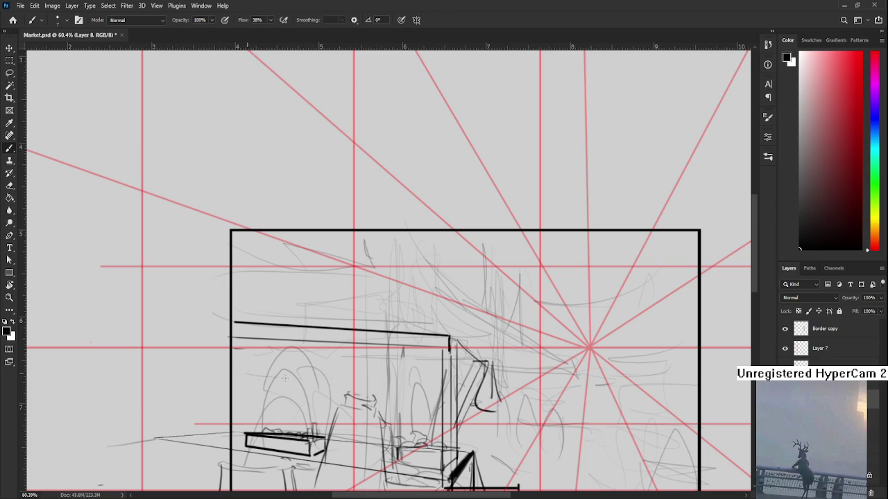
# - Try several faint horizontal strokes beneath the awning, undoing each attempt
pyautogui.moveTo(247, 376); pyautogui.dragTo(393, 378)
pyautogui.hotkey('ctrl', 'z')
pyautogui.hotkey('ctrl', 'z')
pyautogui.moveTo(248, 377)
pyautogui.mouseDown()
pyautogui.moveTo(344, 381)
pyautogui.moveTo(368, 394)
pyautogui.mouseUp()
pyautogui.hotkey('ctrl', 'z')
pyautogui.moveTo(258, 372); pyautogui.dragTo(369, 379)
pyautogui.hotkey('ctrl', 'z')
pyautogui.moveTo(269, 378); pyautogui.dragTo(384, 383)
pyautogui.hotkey('ctrl', 'z')
pyautogui.moveTo(244, 372); pyautogui.dragTo(319, 375)
# - Settle a faint guide line under the awning's edge and another right of the stall
pyautogui.hotkey('ctrl', 'z')
pyautogui.moveTo(243, 348); pyautogui.dragTo(322, 354)
pyautogui.hotkey('ctrl', 'z')
pyautogui.moveTo(236, 348)
pyautogui.mouseDown()
pyautogui.moveTo(327, 353)
pyautogui.moveTo(313, 352)
pyautogui.mouseUp()
pyautogui.hotkey('ctrl', 'z')
pyautogui.hotkey('ctrl', 'z')
pyautogui.moveTo(238, 350); pyautogui.dragTo(369, 353)
pyautogui.hotkey('ctrl', 'z')
pyautogui.moveTo(240, 350)
pyautogui.mouseDown()
pyautogui.moveTo(333, 352)
pyautogui.moveTo(423, 379)
pyautogui.moveTo(394, 368)
pyautogui.moveTo(449, 361)
pyautogui.mouseUp()
pyautogui.hotkey('ctrl', 'z')
pyautogui.moveTo(369, 357); pyautogui.dragTo(445, 359)
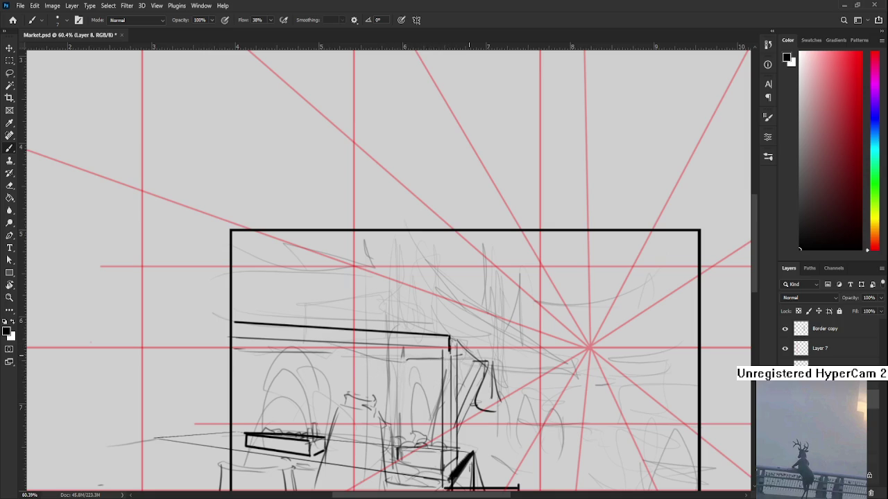
pyautogui.scroll(-3, 466, 342)
pyautogui.scroll(3, 467, 342)
pyautogui.press('e')
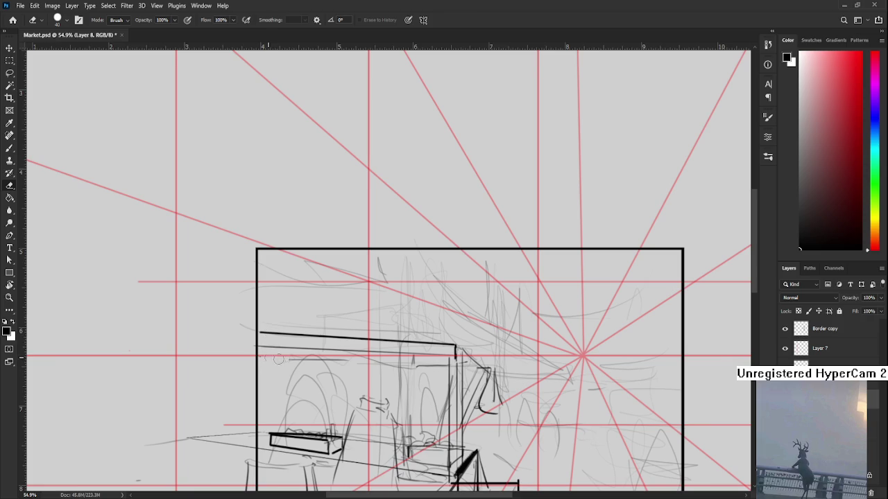
pyautogui.press('b')
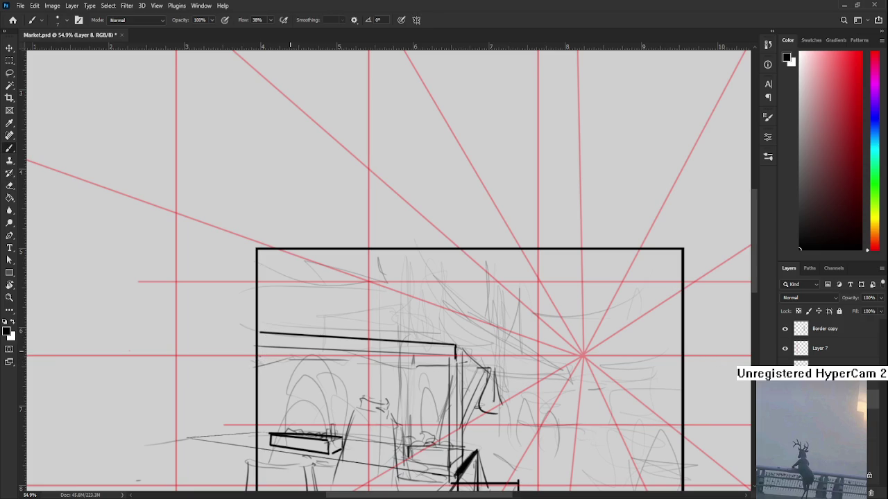
# - Check the whole sketch, then add short vertical and dark strokes beneath the awning
pyautogui.scroll(-2, 302, 333)
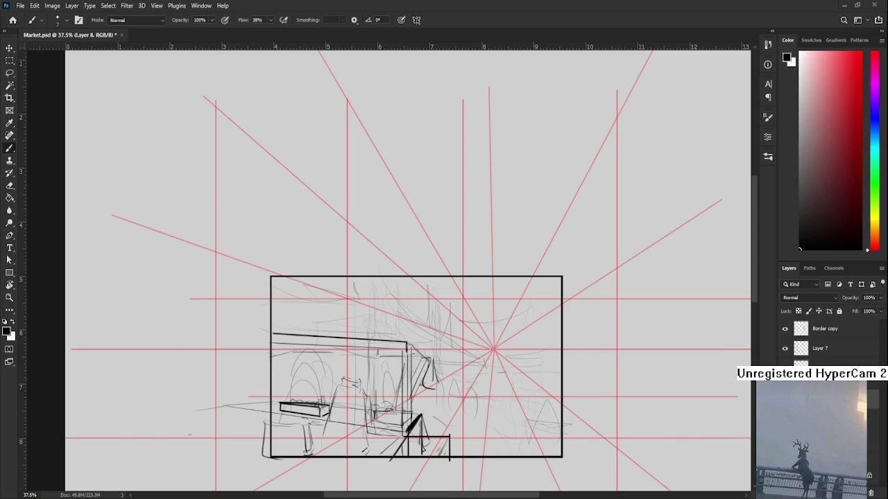
pyautogui.scroll(1, 378, 352)
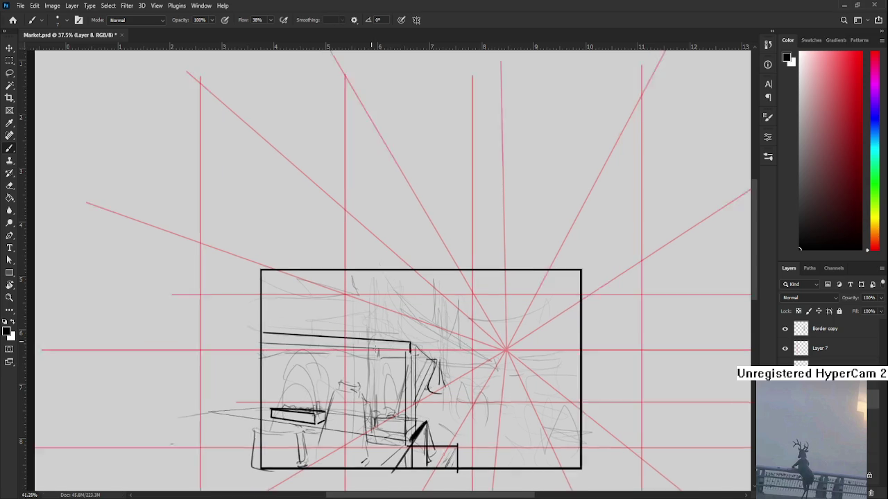
pyautogui.scroll(4, 378, 352)
pyautogui.moveTo(367, 418); pyautogui.dragTo(332, 351)
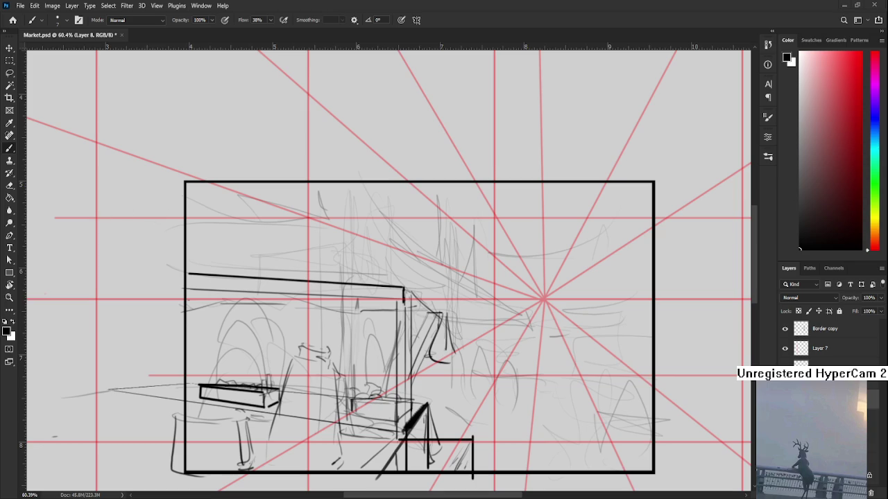
pyautogui.moveTo(208, 326); pyautogui.dragTo(227, 374)
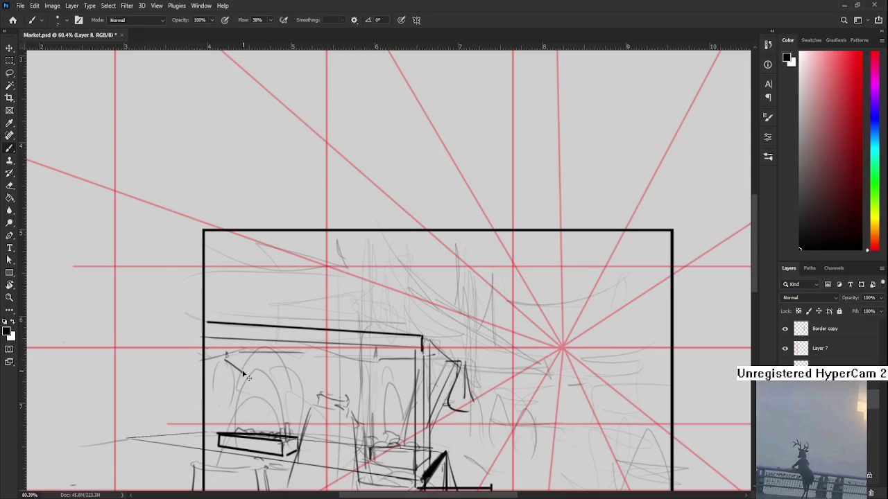
pyautogui.moveTo(226, 354)
pyautogui.mouseDown()
pyautogui.moveTo(251, 366)
pyautogui.moveTo(244, 416)
pyautogui.mouseUp()
pyautogui.hotkey('ctrl', 'z')
pyautogui.moveTo(251, 379)
pyautogui.mouseDown()
pyautogui.moveTo(247, 412)
pyautogui.moveTo(241, 342)
pyautogui.mouseUp()
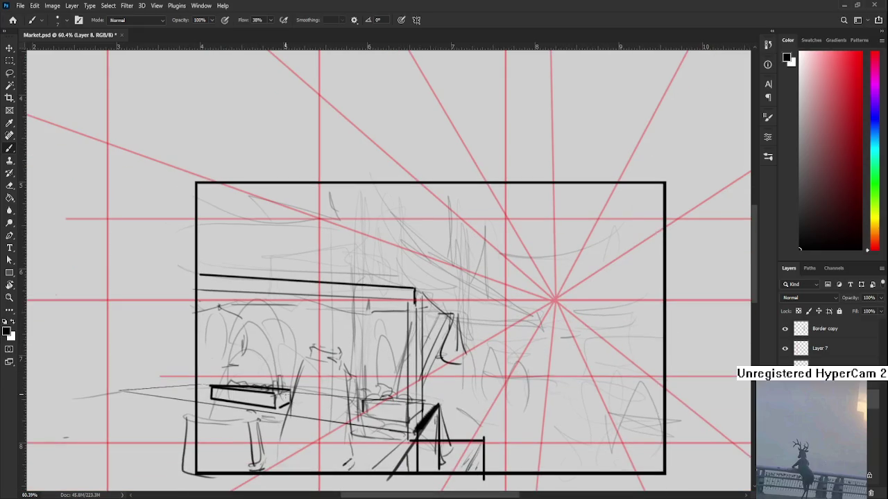
pyautogui.moveTo(292, 379); pyautogui.dragTo(283, 385)
# - Draw a dark line running down beside the left stall's corner post
pyautogui.scroll(-3, 297, 396)
pyautogui.scroll(1, 297, 397)
pyautogui.moveTo(383, 330); pyautogui.dragTo(343, 329)
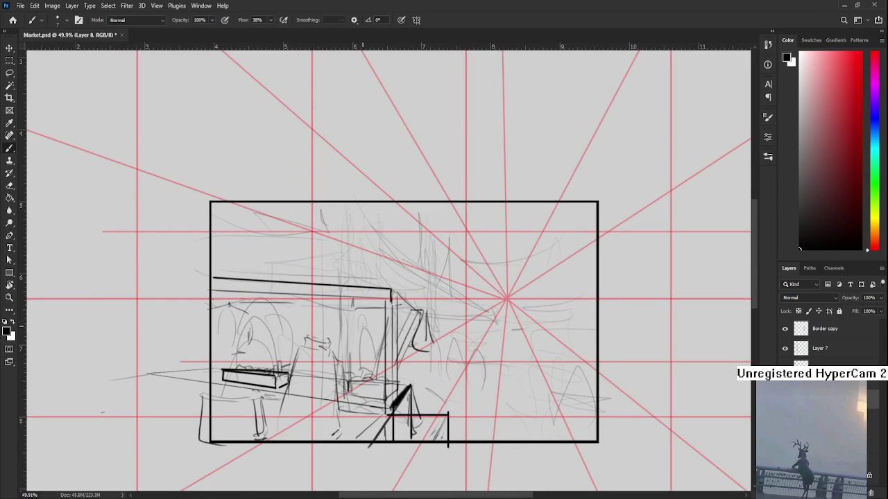
pyautogui.moveTo(394, 299); pyautogui.dragTo(324, 312)
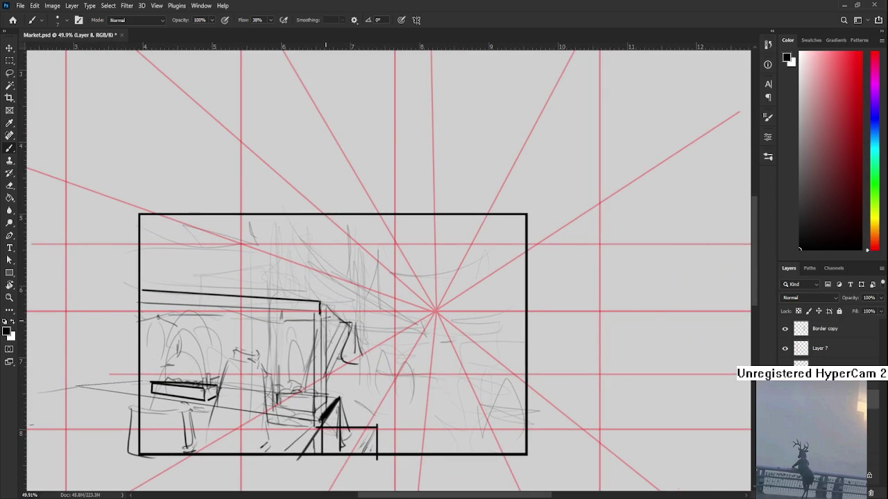
pyautogui.moveTo(324, 310)
pyautogui.mouseDown()
pyautogui.moveTo(333, 378)
pyautogui.moveTo(364, 354)
pyautogui.mouseUp()
# - At 60.4% zoom, darken the curved lower edge of the hanging cloth
pyautogui.scroll(2, 351, 341)
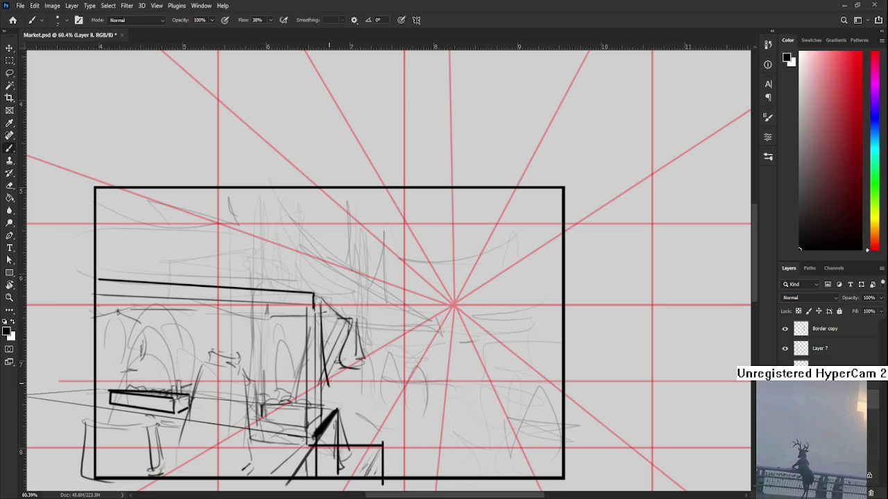
pyautogui.moveTo(327, 384); pyautogui.dragTo(349, 371)
pyautogui.scroll(-1, 319, 353)
# - Draw a straight black line from the frame's left edge to the left stall's right post
pyautogui.scroll(1, 319, 354)
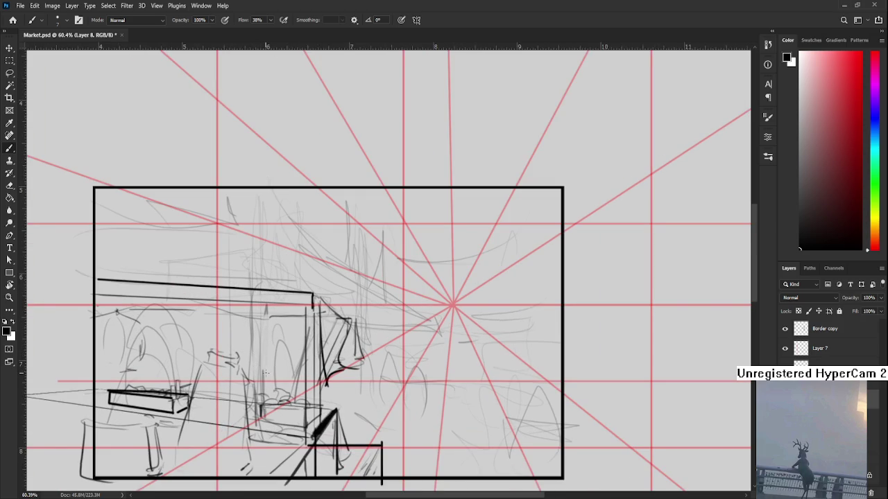
pyautogui.moveTo(303, 389)
pyautogui.mouseDown()
pyautogui.moveTo(323, 407)
pyautogui.moveTo(336, 404)
pyautogui.moveTo(343, 376)
pyautogui.mouseUp()
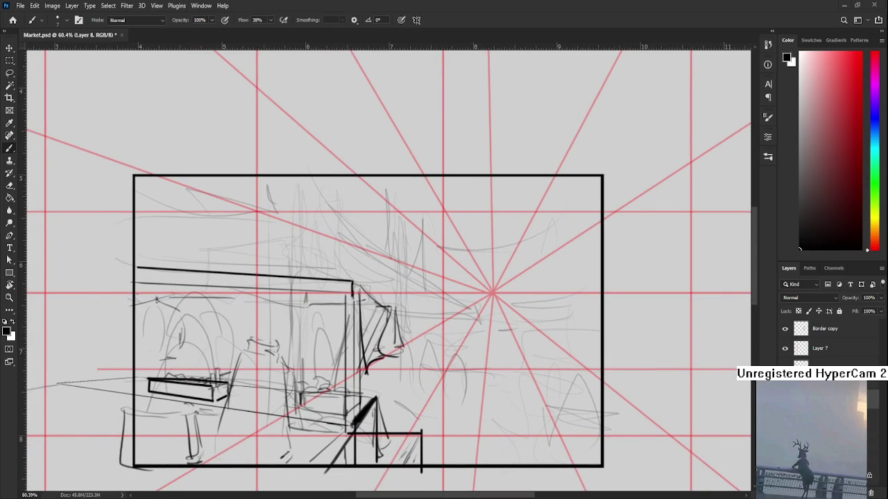
pyautogui.moveTo(356, 308); pyautogui.dragTo(354, 321)
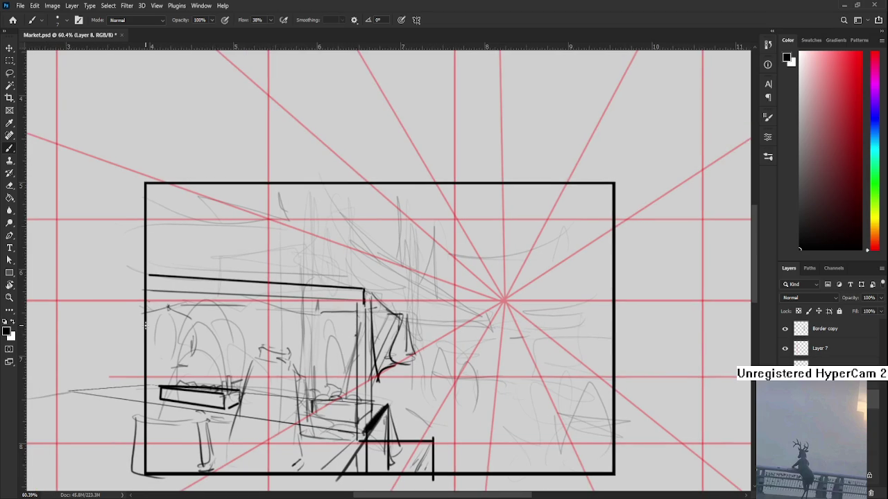
pyautogui.moveTo(146, 325); pyautogui.dragTo(356, 335)
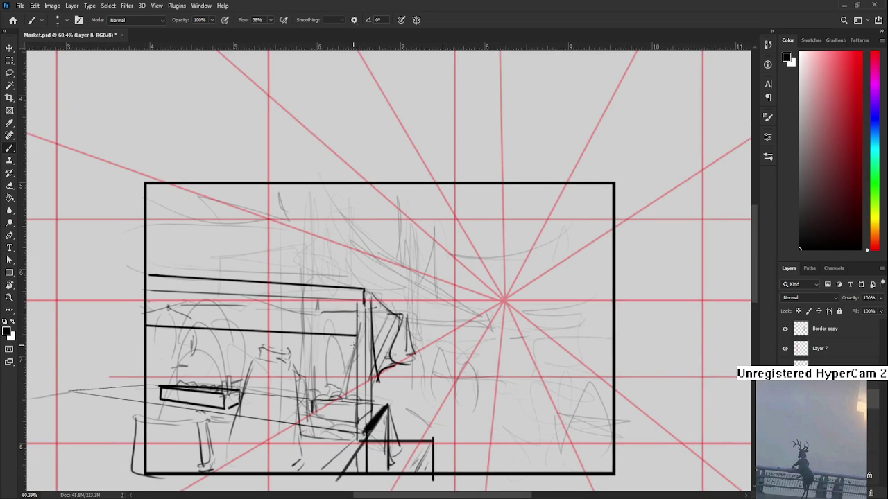
# - Draw a second straight line just beneath the first, forming a double-edged beam
pyautogui.keyDown('shift'); pyautogui.click(152, 341); pyautogui.keyUp('shift')
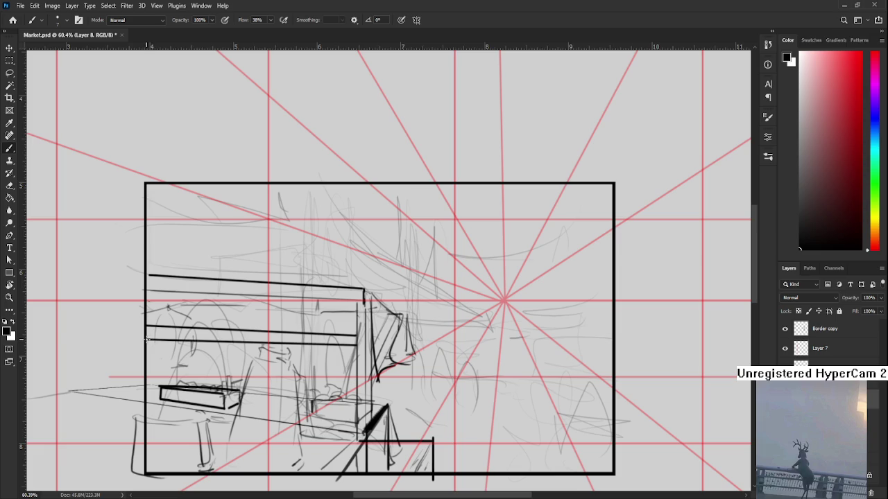
pyautogui.hotkey('ctrl', 'z')
pyautogui.click(147, 336)
pyautogui.keyDown('shift'); pyautogui.click(356, 347); pyautogui.keyUp('shift')
pyautogui.hotkey('ctrl', 'z')
pyautogui.keyDown('shift'); pyautogui.click(147, 340); pyautogui.keyUp('shift')
pyautogui.hotkey('ctrl', 'z')
pyautogui.keyDown('shift'); pyautogui.click(356, 347); pyautogui.keyUp('shift')
pyautogui.scroll(-2, 356, 347)
pyautogui.scroll(2, 359, 348)
pyautogui.scroll(1, 362, 348)
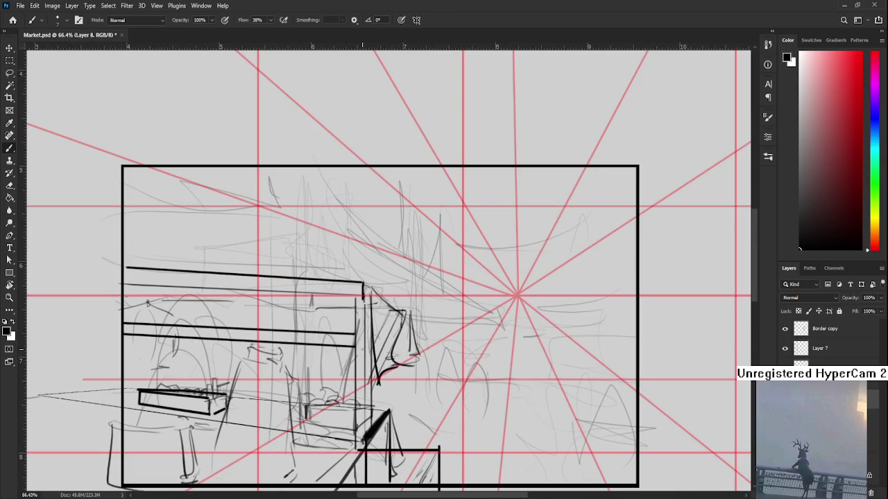
pyautogui.scroll(1, 362, 350)
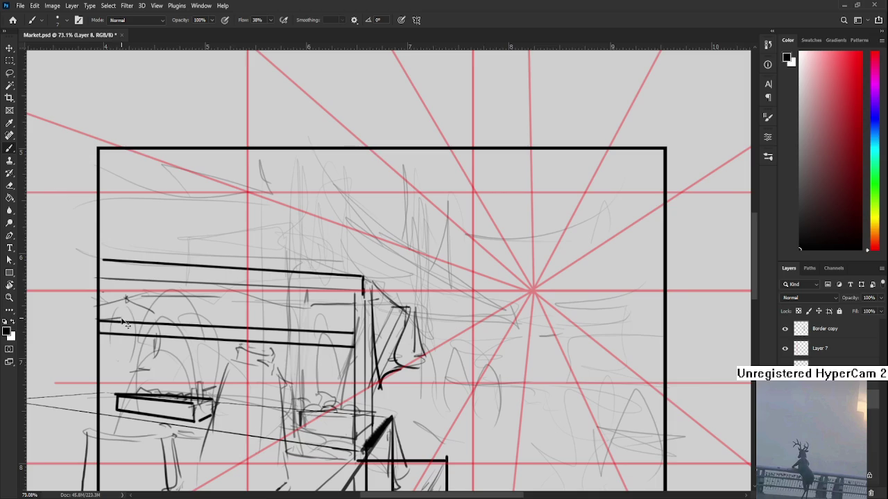
# - Add short strokes to the foreground stall and vertical post strokes at the left stall
pyautogui.moveTo(258, 309); pyautogui.dragTo(249, 323)
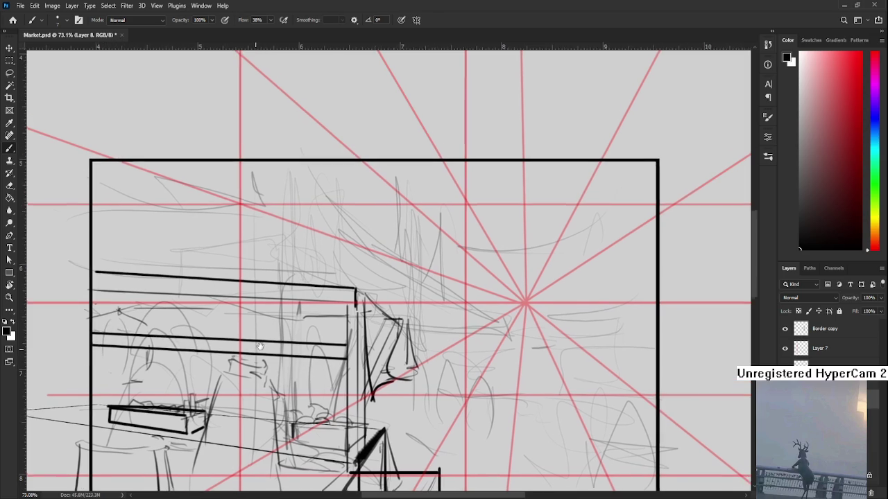
pyautogui.moveTo(311, 340)
pyautogui.mouseDown()
pyautogui.moveTo(308, 358)
pyautogui.moveTo(319, 342)
pyautogui.moveTo(310, 369)
pyautogui.mouseUp()
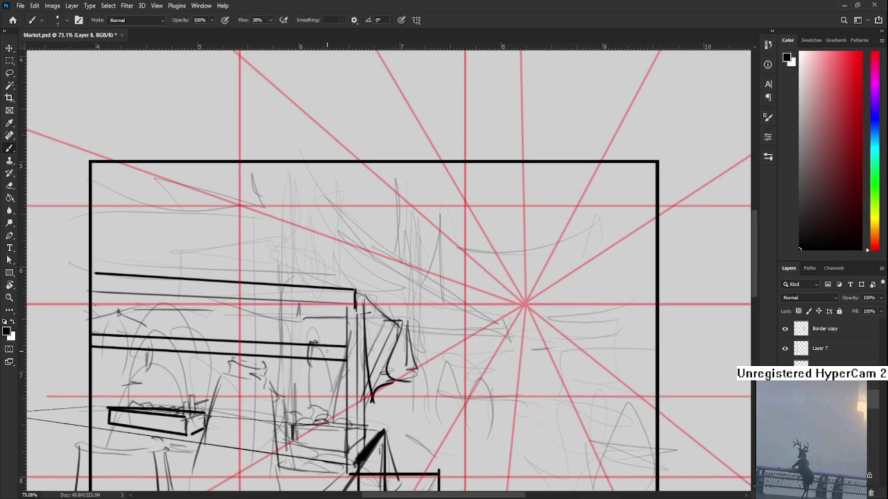
pyautogui.moveTo(103, 333); pyautogui.dragTo(102, 352)
pyautogui.moveTo(104, 383); pyautogui.dragTo(104, 430)
pyautogui.moveTo(103, 350); pyautogui.dragTo(102, 394)
pyautogui.moveTo(106, 425); pyautogui.dragTo(104, 436)
pyautogui.moveTo(138, 412); pyautogui.dragTo(147, 365)
pyautogui.scroll(-1, 223, 350)
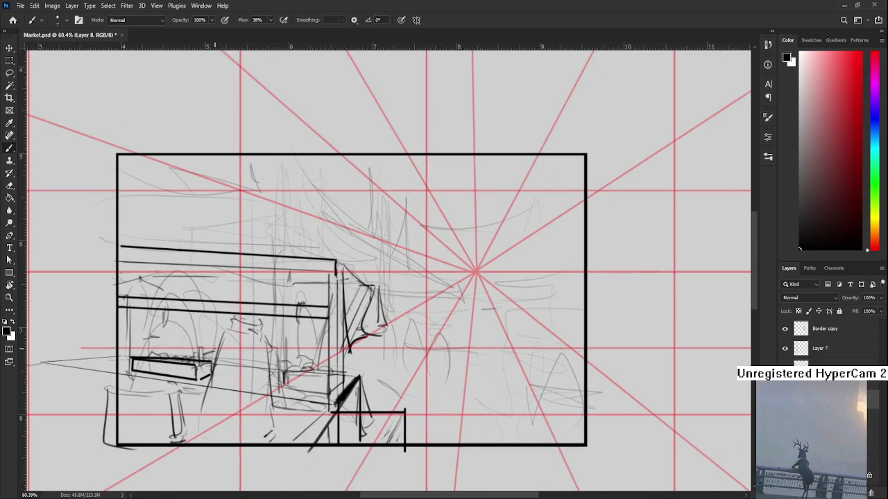
pyautogui.scroll(-3, 223, 351)
pyautogui.scroll(2, 237, 353)
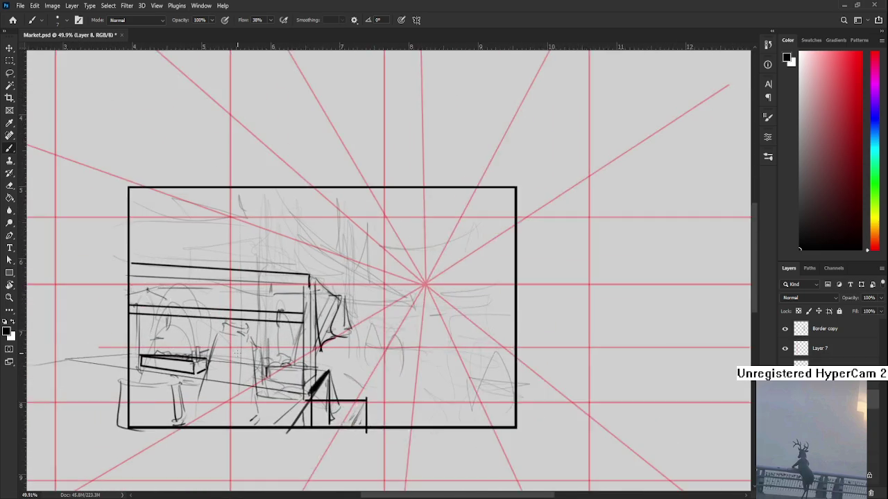
pyautogui.scroll(1, 236, 353)
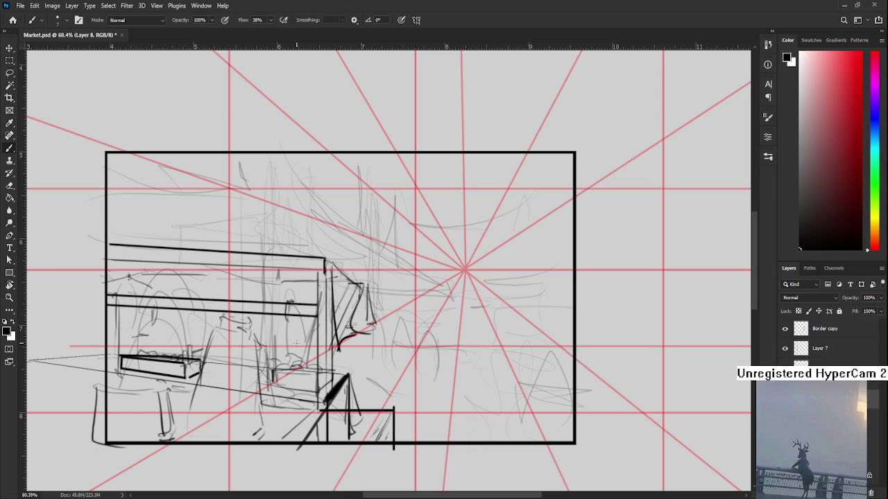
pyautogui.moveTo(315, 328); pyautogui.dragTo(386, 349)
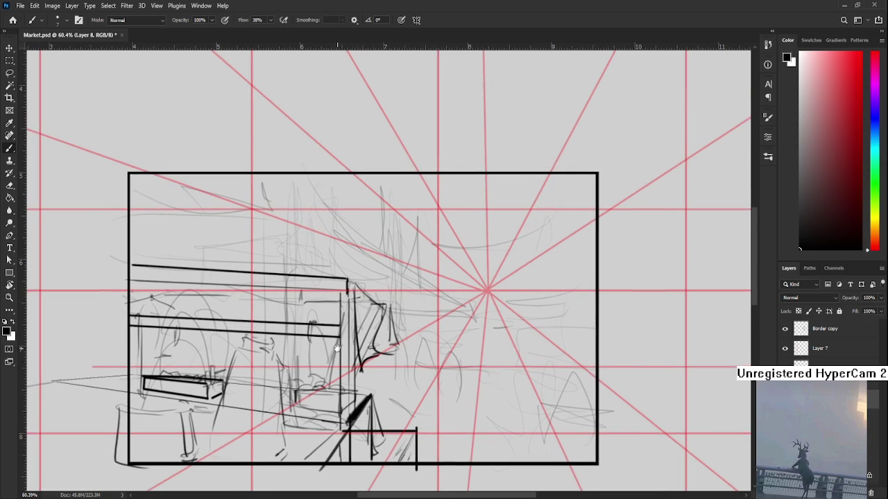
pyautogui.scroll(-3, 386, 348)
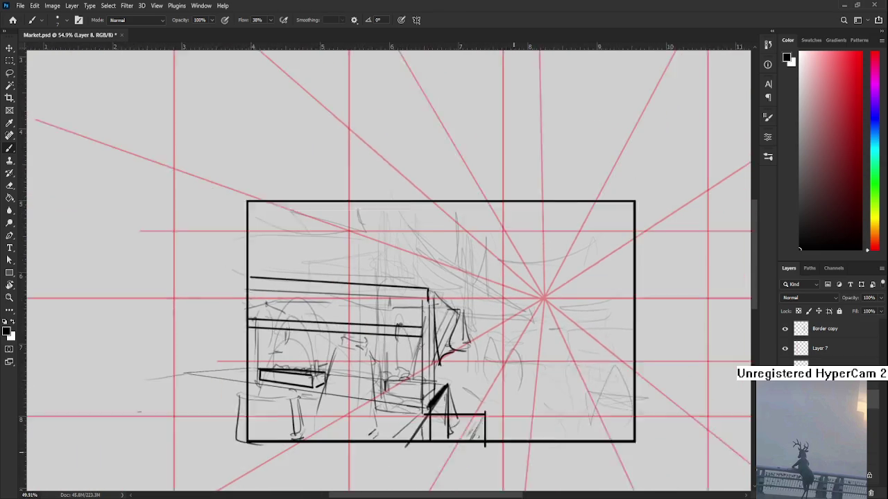
# - Undo the stray dark horizontal stroke
pyautogui.scroll(-1, 402, 348)
pyautogui.scroll(-3, 418, 347)
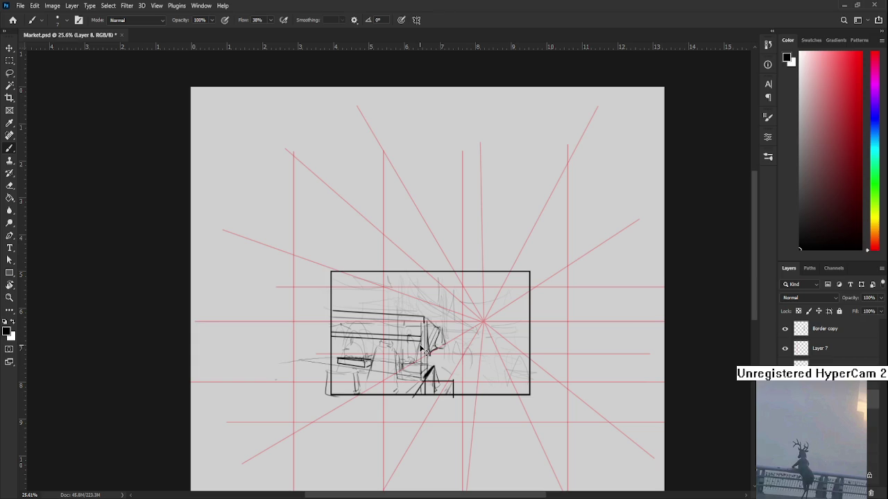
pyautogui.hotkey('ctrl', 'z')
pyautogui.hotkey('ctrl', 'z')
pyautogui.scroll(1, 419, 351)
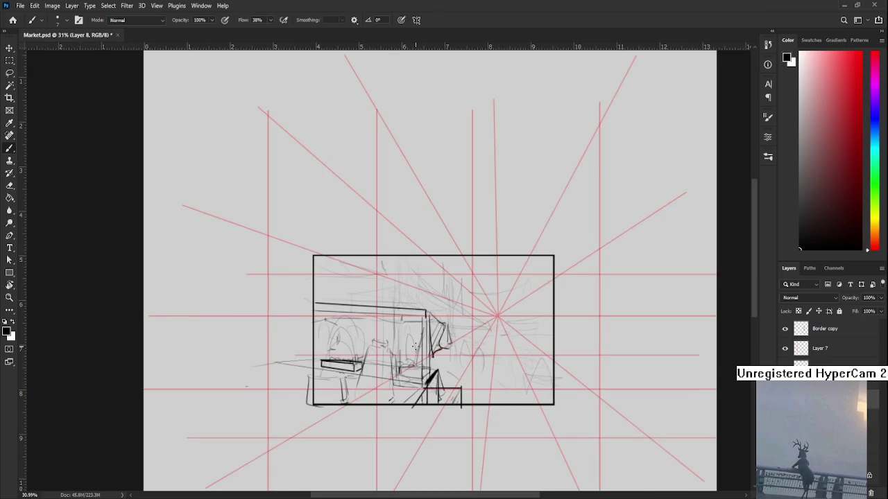
pyautogui.scroll(2, 416, 351)
# - Shift the sketch layer left and down and scale it to about 123%
pyautogui.hotkey('ctrl', 't')
pyautogui.moveTo(415, 350)
pyautogui.mouseDown()
pyautogui.moveTo(397, 380)
pyautogui.moveTo(420, 372)
pyautogui.mouseUp()
pyautogui.press('Return')
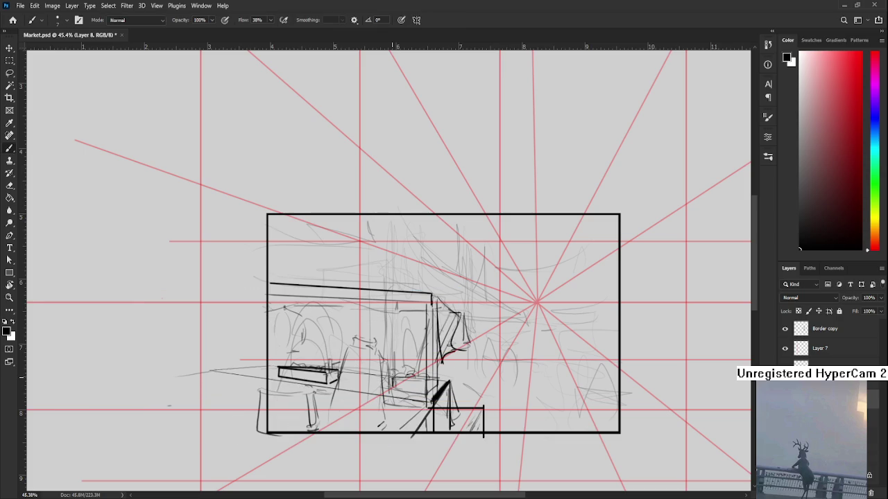
pyautogui.hotkey('ctrl', 't')
pyautogui.moveTo(484, 283); pyautogui.dragTo(532, 257)
pyautogui.moveTo(457, 343)
pyautogui.mouseDown()
pyautogui.moveTo(425, 352)
pyautogui.moveTo(452, 374)
pyautogui.mouseUp()
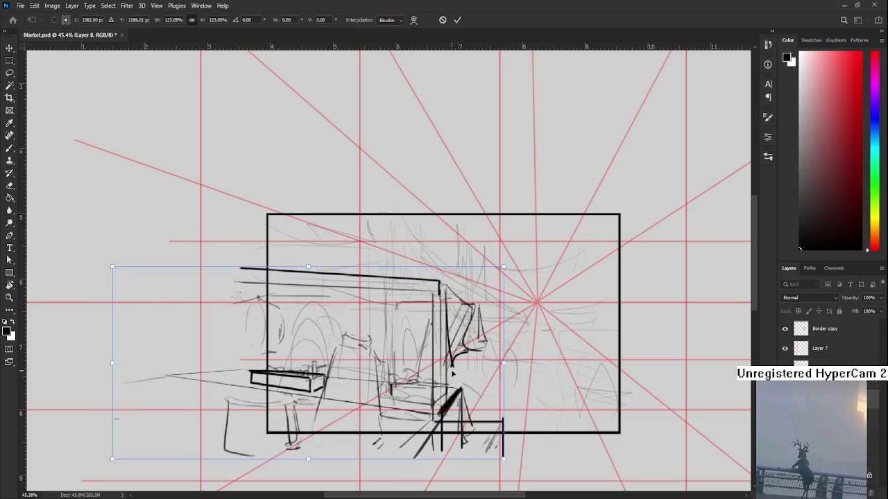
pyautogui.press('Return')
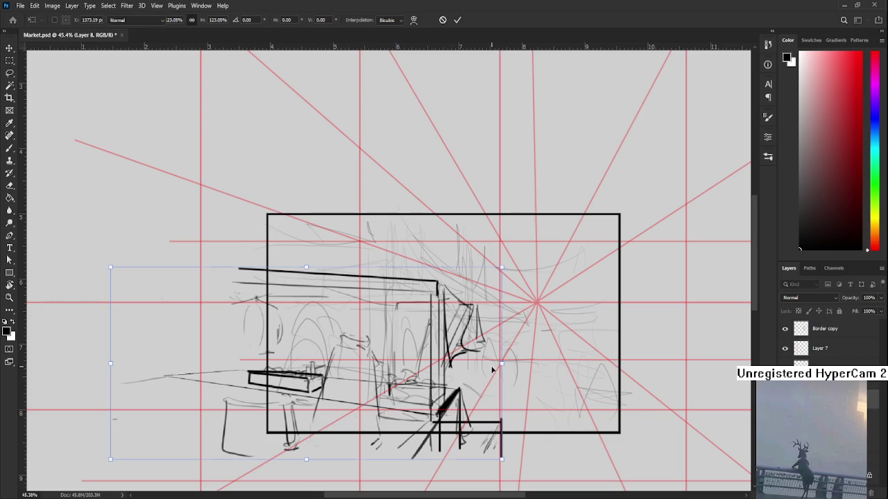
# - Lasso the roof lines along the top of the left stall
pyautogui.press('b')
pyautogui.scroll(-1, 469, 378)
pyautogui.scroll(-1, 469, 378)
pyautogui.scroll(2, 347, 347)
pyautogui.scroll(1, 381, 333)
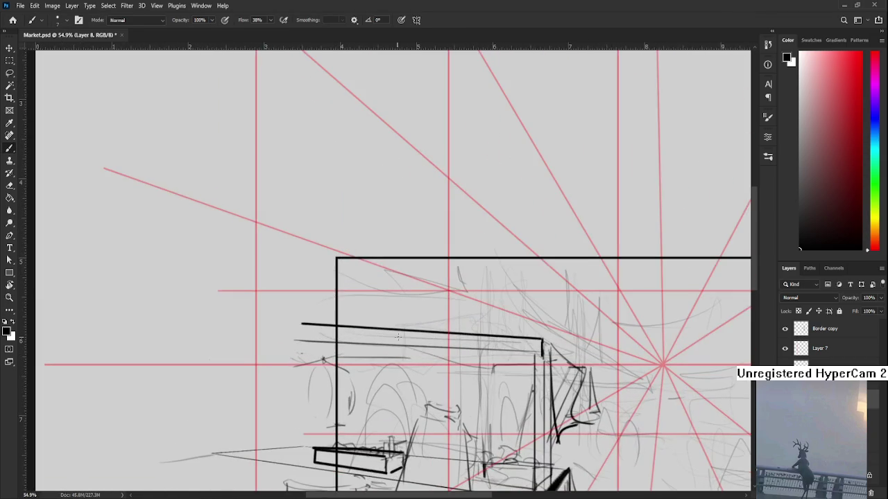
pyautogui.scroll(1, 382, 333)
pyautogui.press('l')
pyautogui.moveTo(260, 298)
pyautogui.mouseDown()
pyautogui.moveTo(513, 316)
pyautogui.moveTo(212, 278)
pyautogui.mouseUp()
# - Adjust the selected roof lines' slope with a transform, apply it, and deselect
pyautogui.hotkey('ctrl', 't')
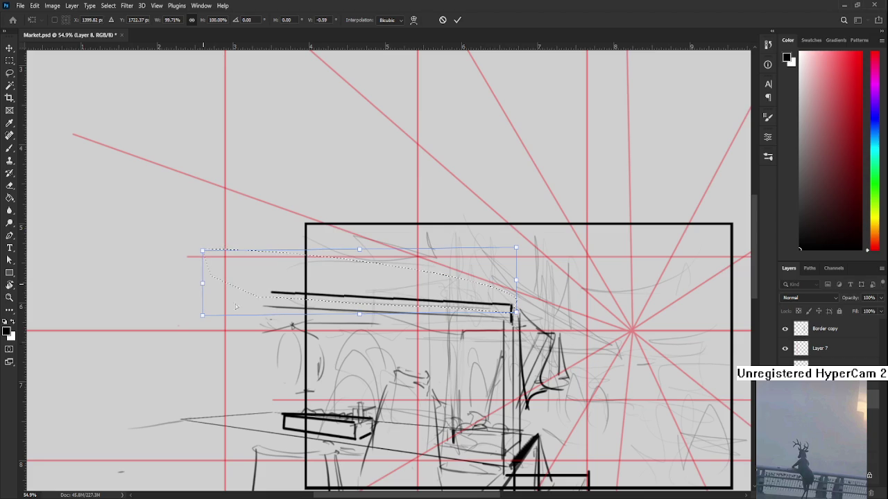
pyautogui.press('Return')
pyautogui.hotkey('ctrl', 'd')
pyautogui.scroll(-1, 601, 415)
pyautogui.scroll(-1, 600, 414)
pyautogui.moveTo(563, 401)
pyautogui.mouseDown()
pyautogui.moveTo(549, 278)
pyautogui.moveTo(505, 325)
pyautogui.mouseUp()
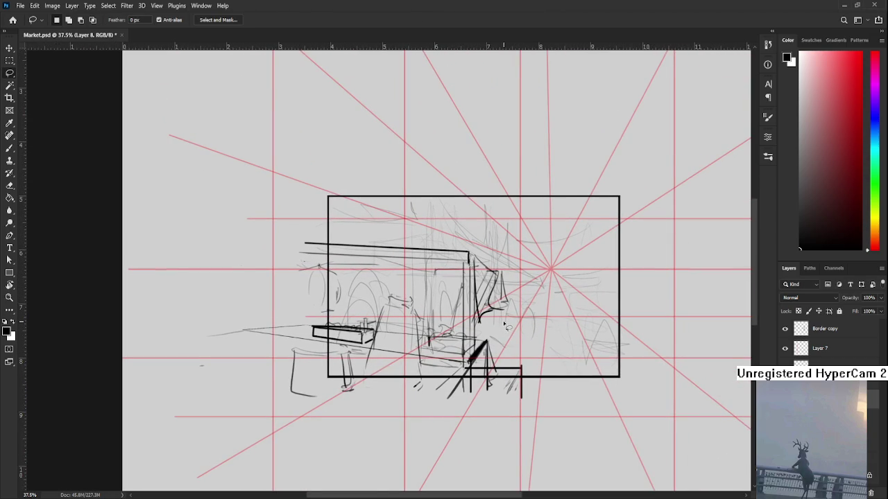
pyautogui.scroll(1, 406, 319)
pyautogui.scroll(1, 406, 319)
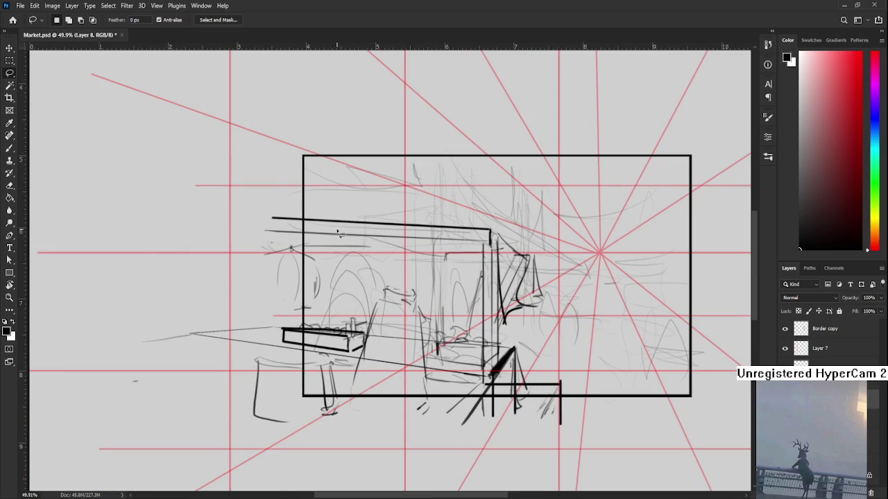
pyautogui.scroll(-1, 399, 276)
pyautogui.scroll(-1, 398, 277)
pyautogui.scroll(1, 398, 278)
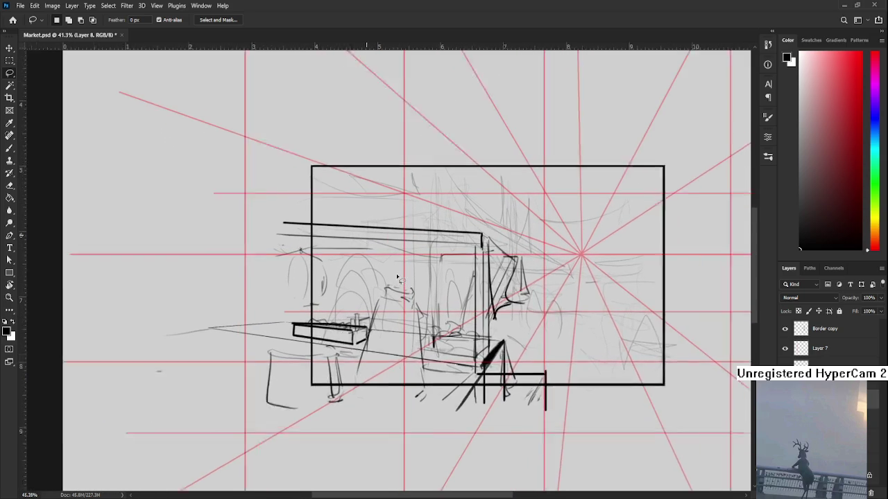
pyautogui.scroll(1, 398, 278)
# - Brush two new strokes along the stall's hood and trim them with the Eraser
pyautogui.press('b')
pyautogui.moveTo(446, 258); pyautogui.dragTo(494, 247)
pyautogui.moveTo(371, 239)
pyautogui.mouseDown()
pyautogui.moveTo(303, 251)
pyautogui.moveTo(384, 239)
pyautogui.moveTo(315, 244)
pyautogui.mouseUp()
pyautogui.press('e')
pyautogui.press('b')
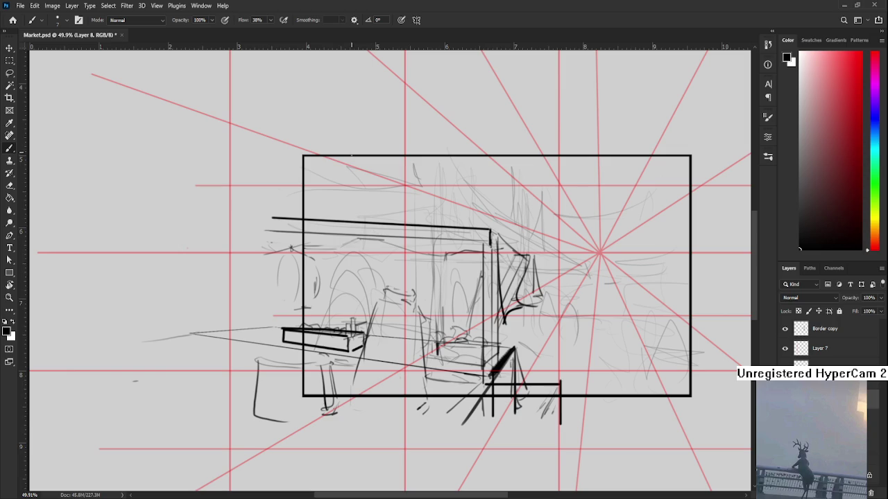
pyautogui.scroll(-1, 570, 333)
pyautogui.moveTo(564, 359); pyautogui.dragTo(438, 366)
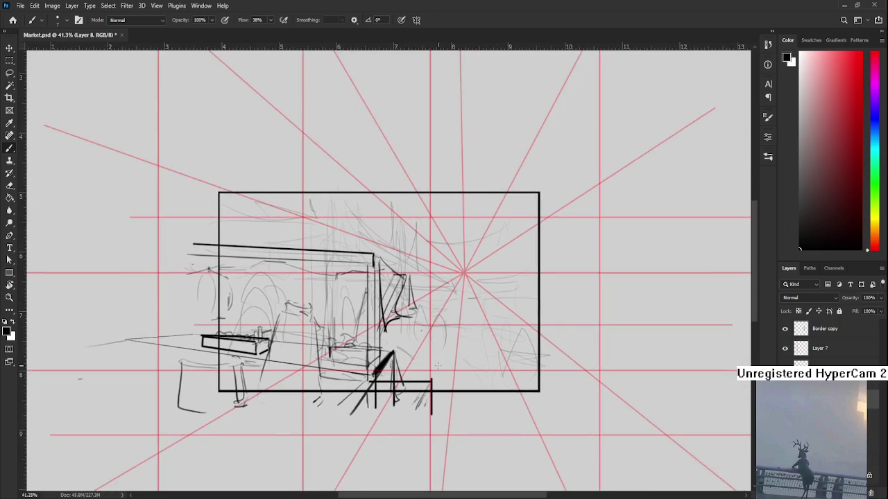
pyautogui.scroll(-1, 437, 366)
pyautogui.scroll(-1, 437, 365)
pyautogui.scroll(3, 430, 278)
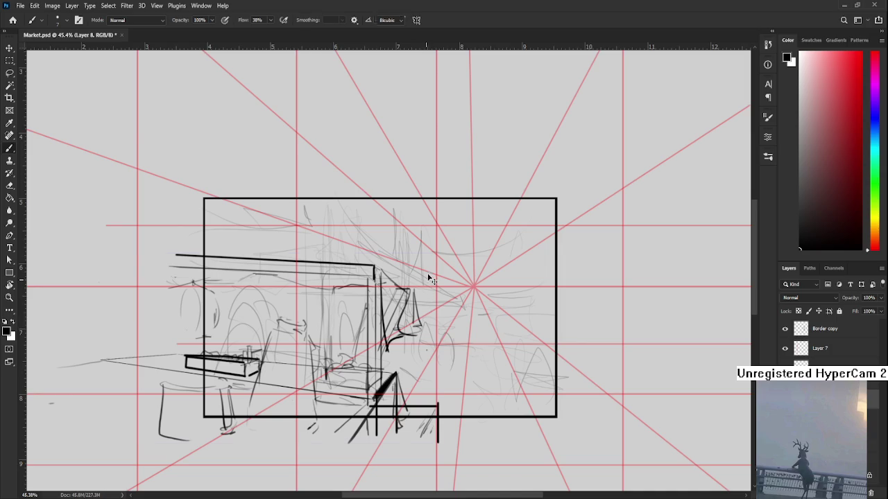
# - Scale the sketch layer down to 94.38% and move it up and right in the frame
pyautogui.hotkey('ctrl', 't')
pyautogui.moveTo(439, 255); pyautogui.dragTo(419, 288)
pyautogui.moveTo(381, 315); pyautogui.dragTo(397, 318)
pyautogui.moveTo(431, 372); pyautogui.dragTo(426, 334)
pyautogui.press('Return')
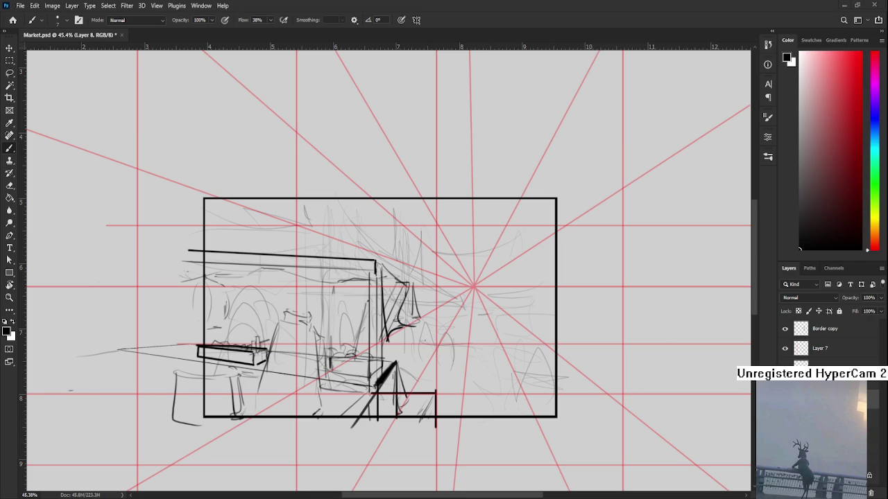
pyautogui.scroll(2, 414, 360)
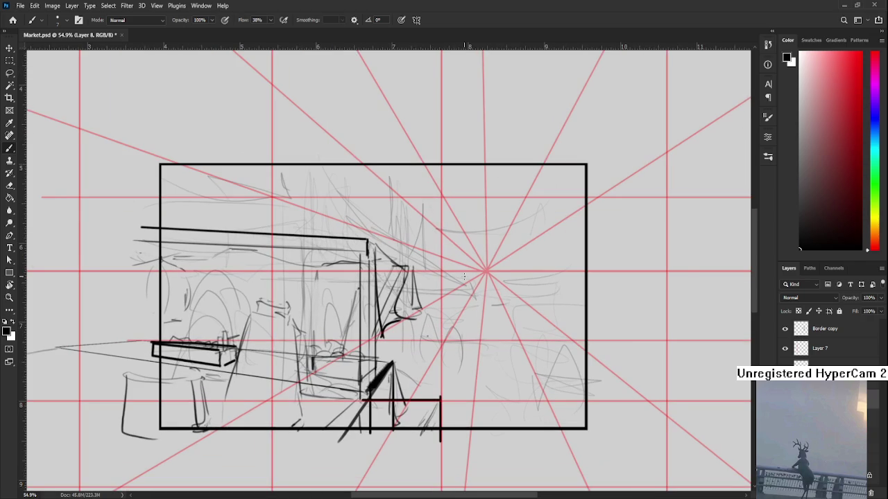
pyautogui.moveTo(464, 276); pyautogui.dragTo(354, 292)
# - Free-transform the sketch, nudging its left-middle handle to stretch and skew it slightly
pyautogui.scroll(-2, 366, 338)
pyautogui.scroll(2, 208, 378)
pyautogui.moveTo(208, 378); pyautogui.dragTo(318, 389)
pyautogui.scroll(-2, 485, 389)
pyautogui.hotkey('ctrl', 't')
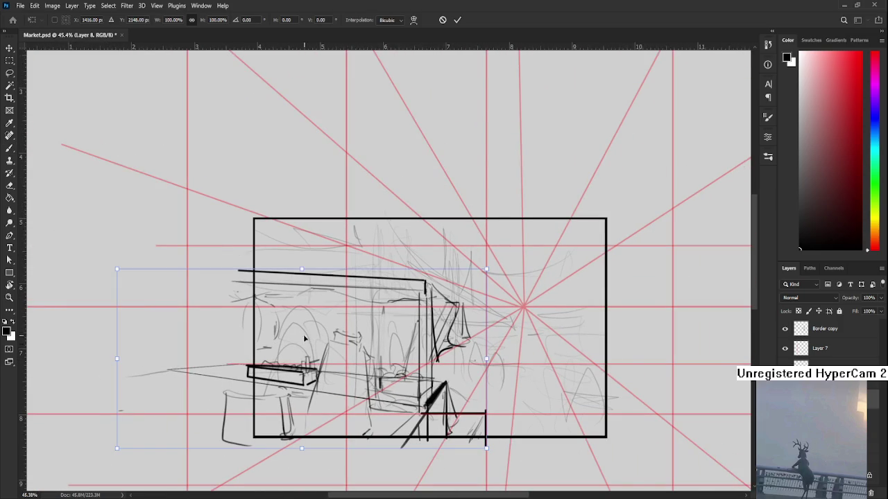
pyautogui.moveTo(116, 358); pyautogui.dragTo(114, 365)
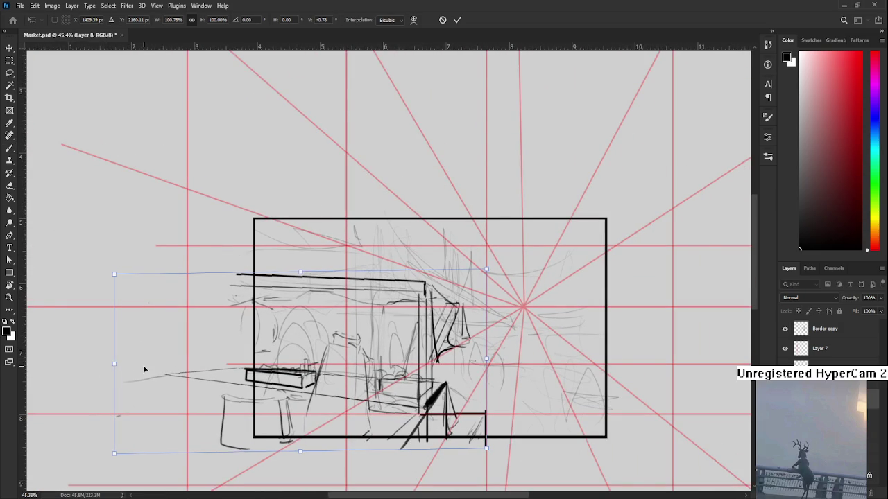
pyautogui.press('Return')
pyautogui.moveTo(526, 373)
pyautogui.mouseDown()
pyautogui.moveTo(370, 352)
pyautogui.moveTo(371, 339)
pyautogui.moveTo(393, 359)
pyautogui.moveTo(387, 365)
pyautogui.mouseUp()
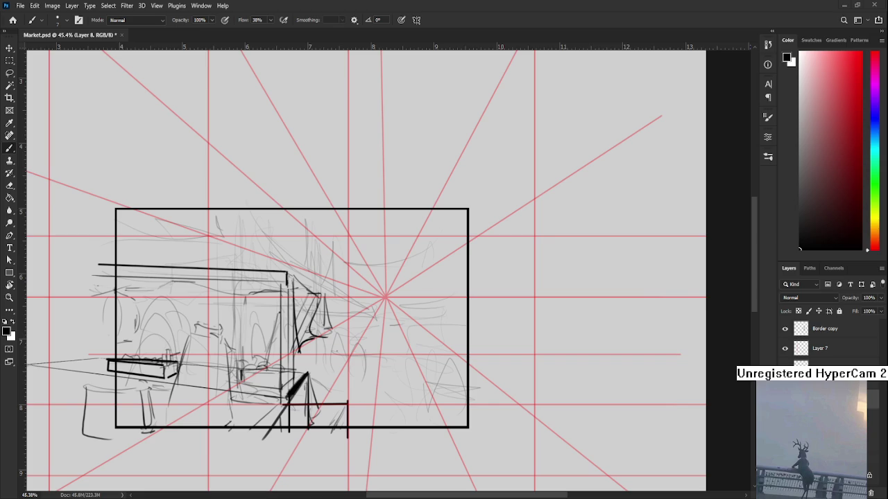
# - Draw a thin line beside the front stall's diagonal and thin the thick black stroke with a smaller eraser
pyautogui.moveTo(280, 369); pyautogui.dragTo(313, 381)
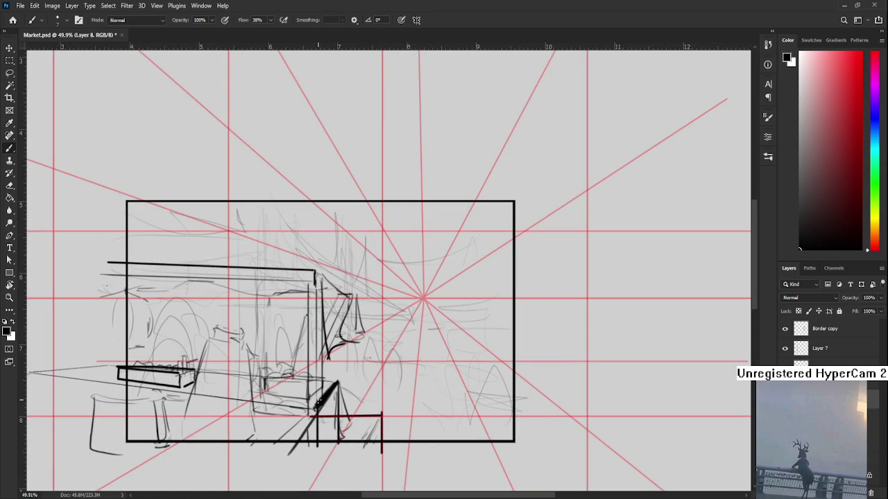
pyautogui.moveTo(314, 420); pyautogui.dragTo(292, 451)
pyautogui.moveTo(335, 384); pyautogui.dragTo(319, 399)
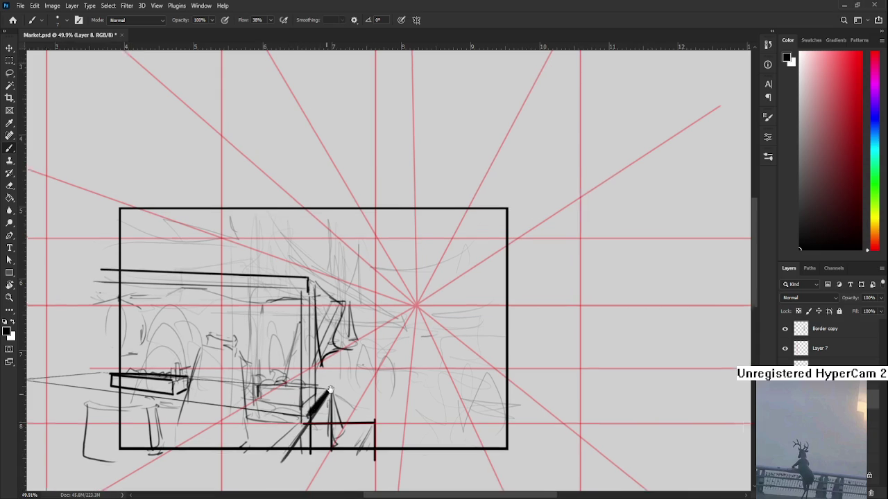
pyautogui.press('e')
pyautogui.press('space')
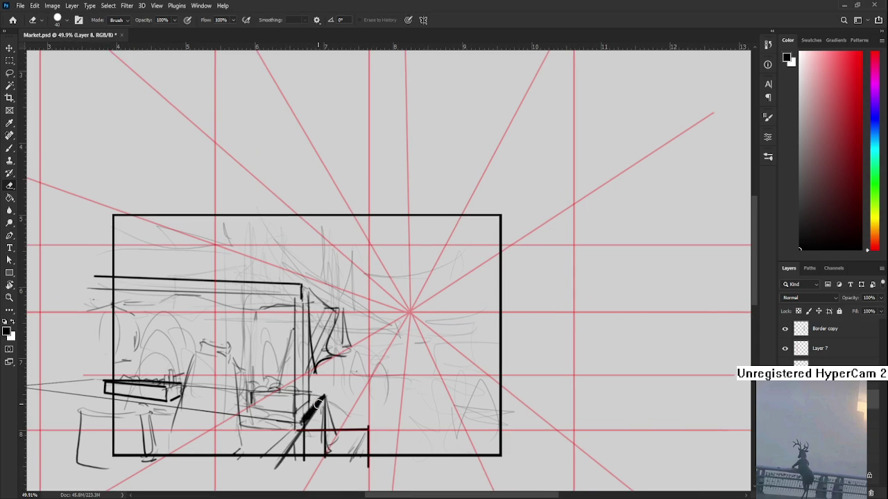
pyautogui.press('[')
pyautogui.moveTo(314, 400); pyautogui.dragTo(323, 397)
pyautogui.scroll(-2, 307, 323)
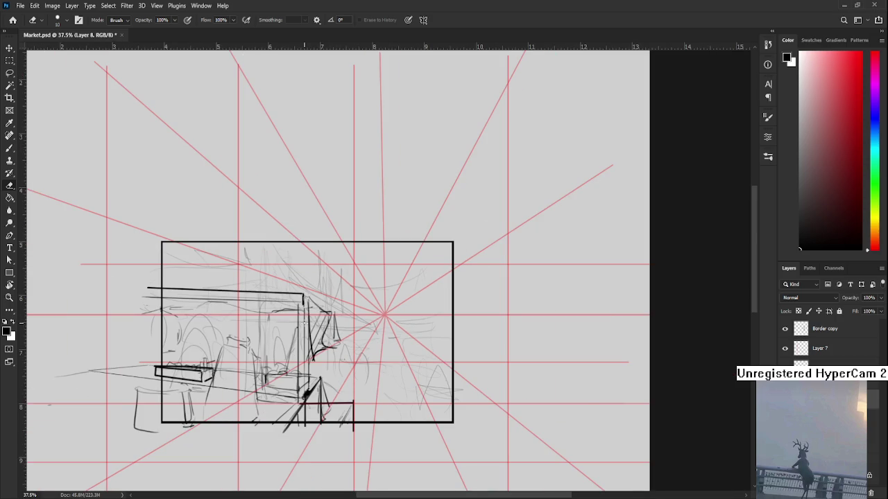
# - Redraw the front stall's diagonal with the brush, retrying until one thin stroke stays
pyautogui.press('b')
pyautogui.moveTo(298, 344); pyautogui.dragTo(265, 419)
pyautogui.hotkey('ctrl', 'z')
pyautogui.moveTo(298, 315); pyautogui.dragTo(259, 421)
pyautogui.moveTo(301, 329); pyautogui.dragTo(271, 420)
pyautogui.hotkey('ctrl', 'z')
pyautogui.moveTo(297, 341); pyautogui.dragTo(265, 421)
pyautogui.hotkey('ctrl', 'z')
pyautogui.moveTo(298, 332); pyautogui.dragTo(271, 416)
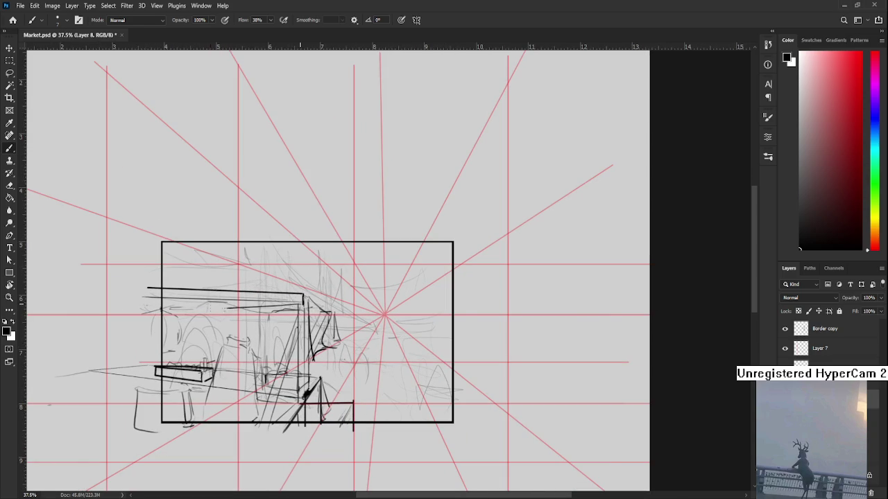
# - Draw a short horizontal brush stroke along the top edge of the stall counter
pyautogui.moveTo(301, 300); pyautogui.dragTo(254, 298)
pyautogui.scroll(2, 302, 306)
# - Lasso the central stall strokes, including its lower vertical strokes
pyautogui.scroll(2, 302, 306)
pyautogui.scroll(2, 302, 306)
pyautogui.scroll(2, 300, 306)
pyautogui.scroll(-1, 302, 306)
pyautogui.scroll(-1, 302, 306)
pyautogui.scroll(-1, 302, 306)
pyautogui.moveTo(303, 306); pyautogui.dragTo(386, 311)
pyautogui.scroll(1, 385, 353)
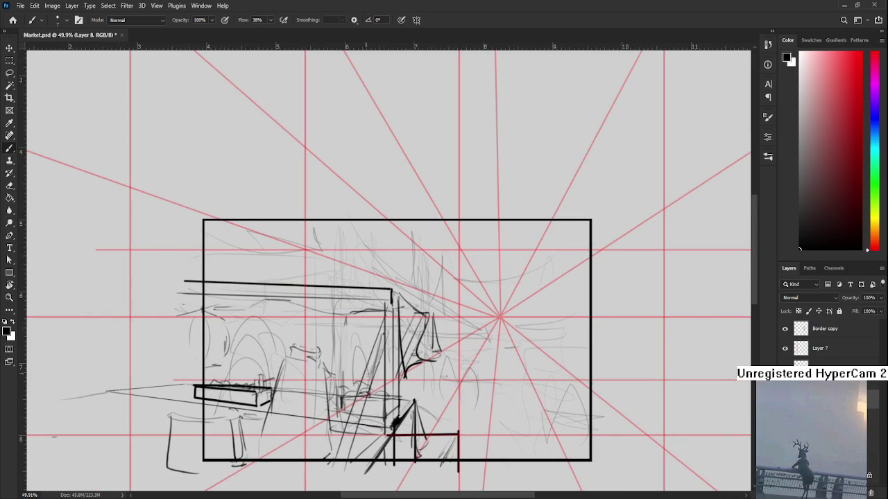
pyautogui.press('l')
pyautogui.moveTo(381, 444)
pyautogui.mouseDown()
pyautogui.moveTo(344, 433)
pyautogui.moveTo(410, 245)
pyautogui.mouseUp()
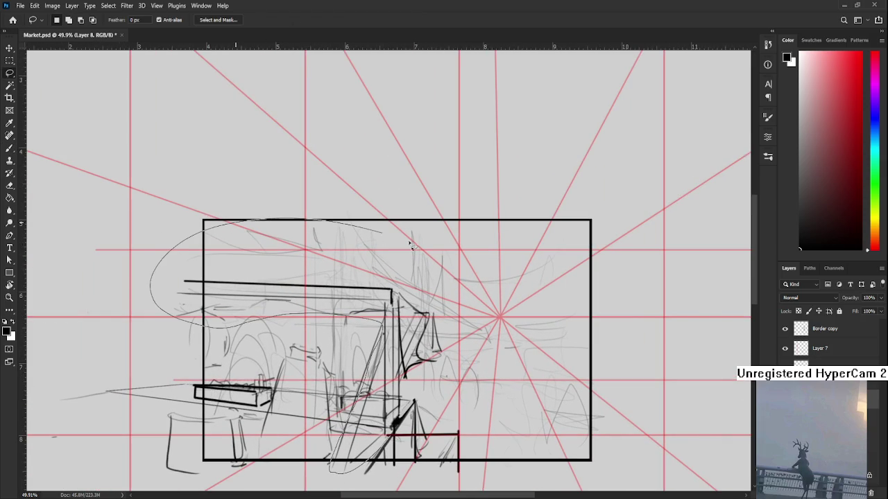
pyautogui.moveTo(410, 245); pyautogui.dragTo(396, 419)
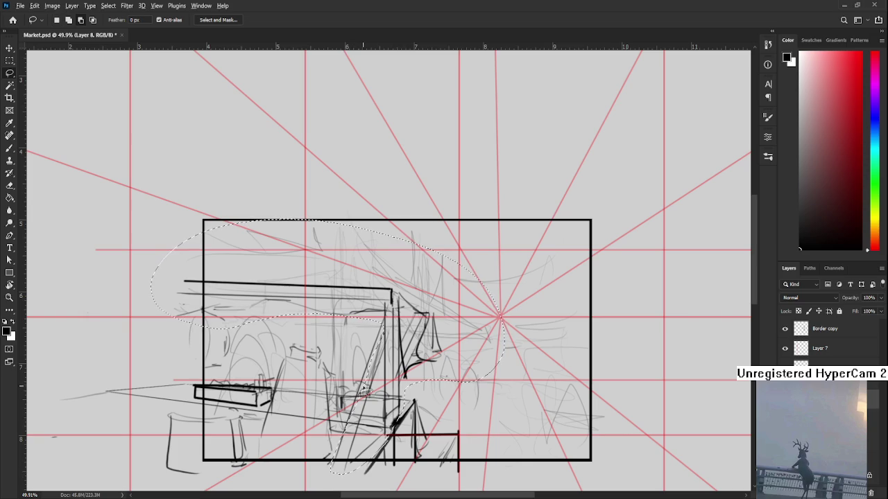
pyautogui.moveTo(367, 389)
pyautogui.mouseDown()
pyautogui.moveTo(392, 425)
pyautogui.moveTo(378, 330)
pyautogui.mouseUp()
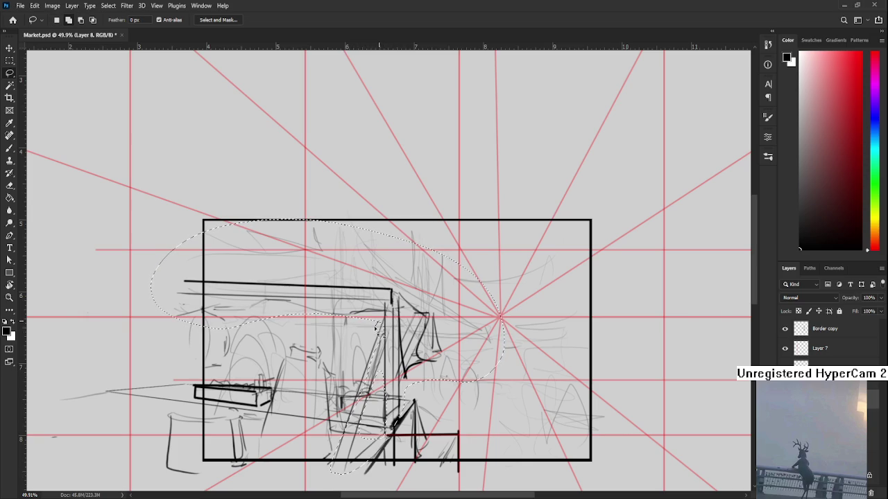
pyautogui.moveTo(359, 374); pyautogui.dragTo(343, 439)
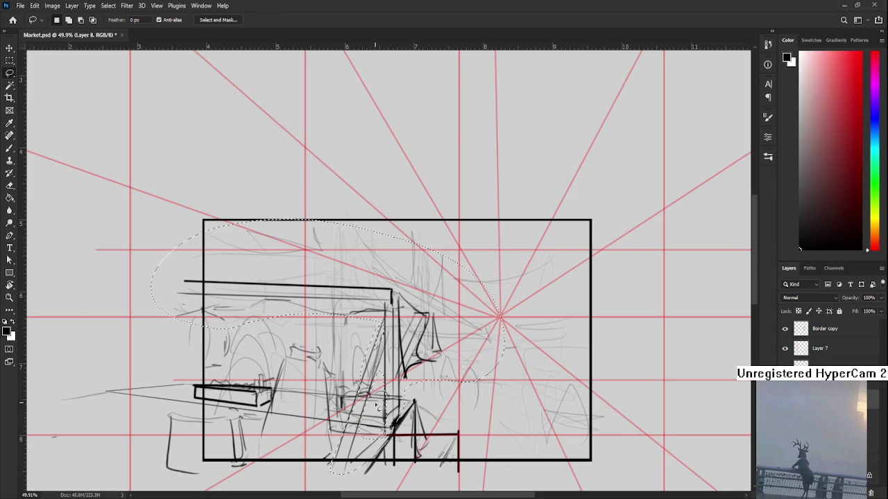
pyautogui.keyDown('alt'); pyautogui.scroll(-2, 374, 401); pyautogui.keyUp('alt')
pyautogui.keyDown('alt'); pyautogui.scroll(2, 374, 401); pyautogui.keyUp('alt')
# - Move the selected stall strokes up and right and scale them to about 131%
pyautogui.hotkey('ctrl', 't')
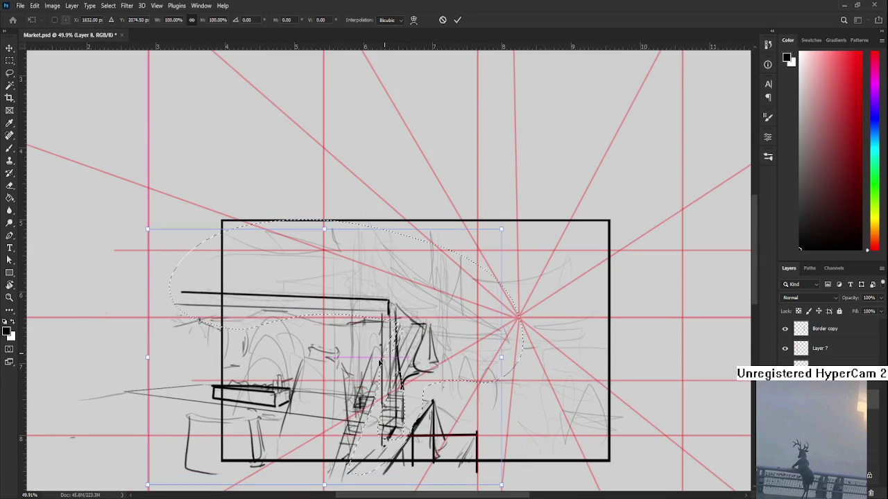
pyautogui.moveTo(374, 377); pyautogui.dragTo(399, 366)
pyautogui.keyDown('alt'); pyautogui.scroll(-3, 398, 360); pyautogui.keyUp('alt')
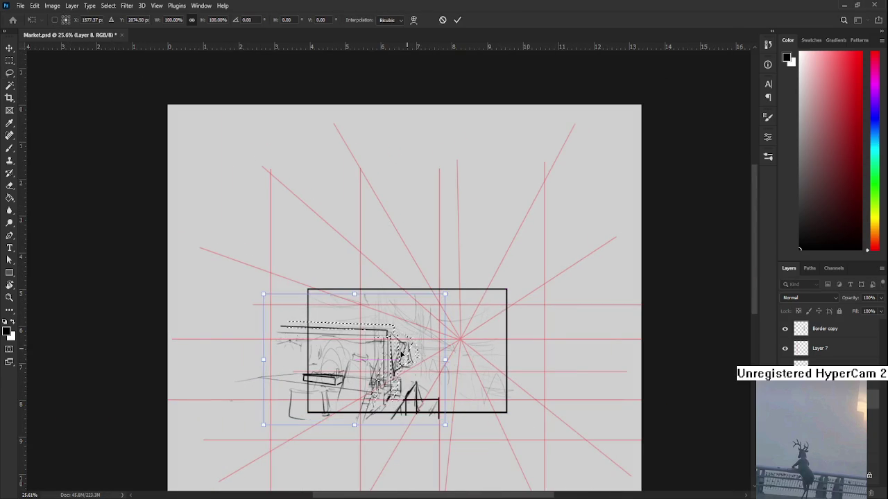
pyautogui.moveTo(442, 302)
pyautogui.mouseDown()
pyautogui.moveTo(476, 285)
pyautogui.moveTo(439, 296)
pyautogui.mouseUp()
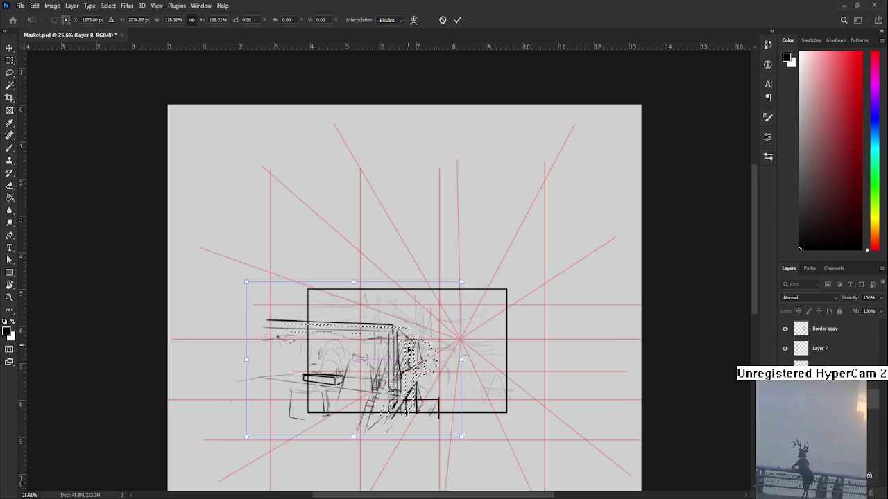
pyautogui.moveTo(246, 437); pyautogui.dragTo(228, 446)
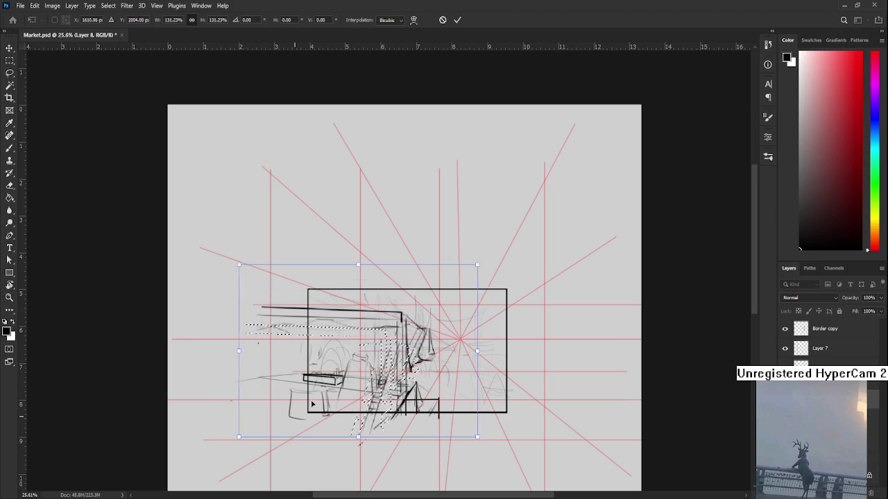
pyautogui.press('Return')
# - Lasso the upper part of the stall, scale it to about 114% and stretch it taller
pyautogui.press('l')
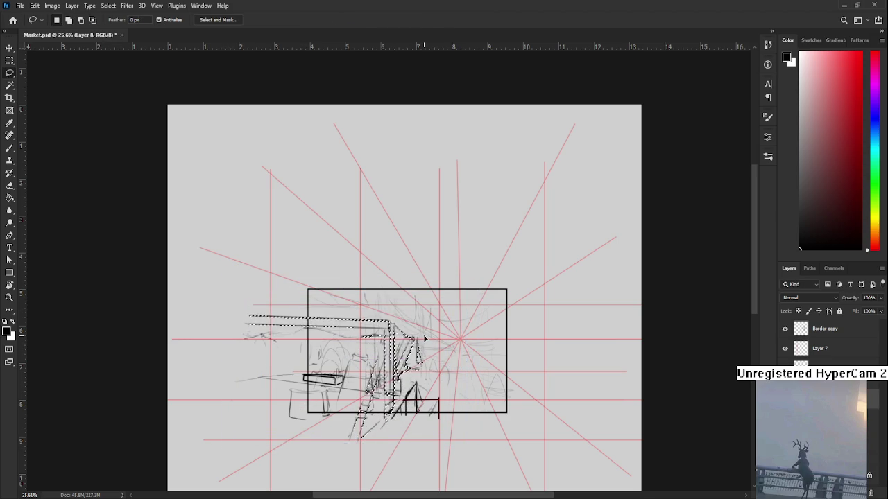
pyautogui.moveTo(281, 322); pyautogui.dragTo(309, 344)
pyautogui.hotkey('ctrl', 't')
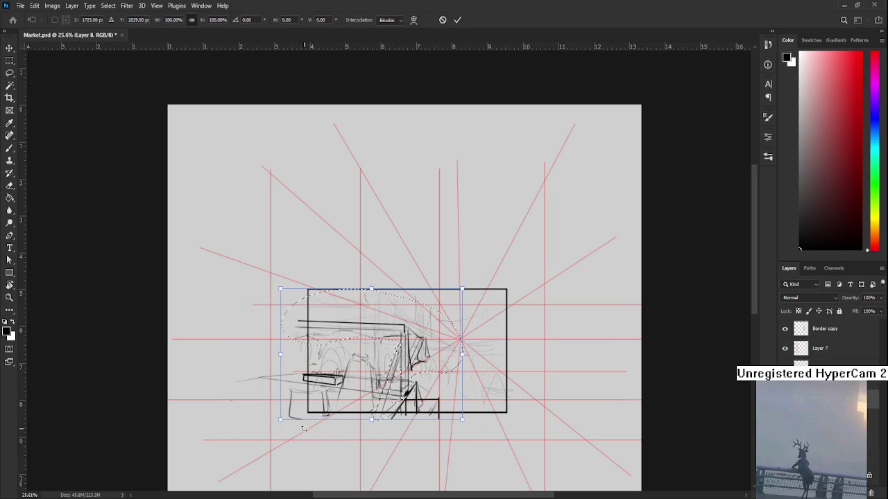
pyautogui.moveTo(277, 419); pyautogui.dragTo(265, 398)
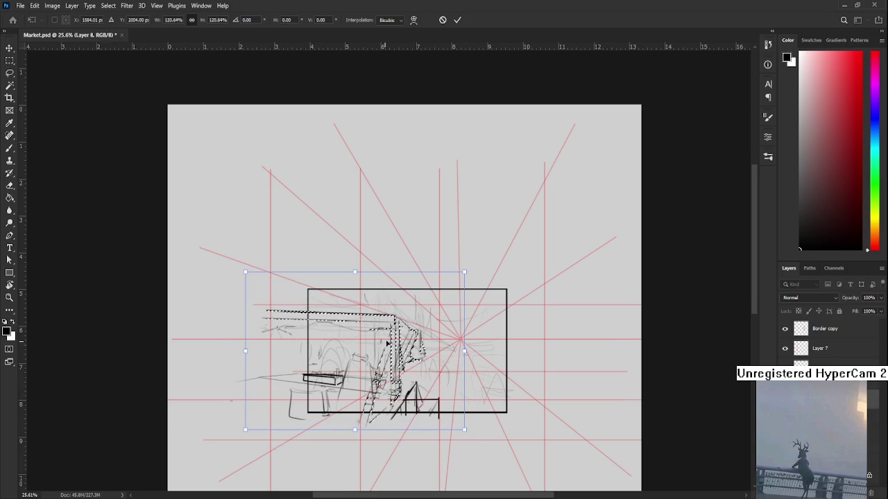
pyautogui.moveTo(463, 266); pyautogui.dragTo(451, 274)
pyautogui.moveTo(422, 313)
pyautogui.mouseDown()
pyautogui.moveTo(426, 323)
pyautogui.moveTo(441, 303)
pyautogui.moveTo(420, 335)
pyautogui.mouseUp()
pyautogui.moveTo(357, 295); pyautogui.dragTo(357, 289)
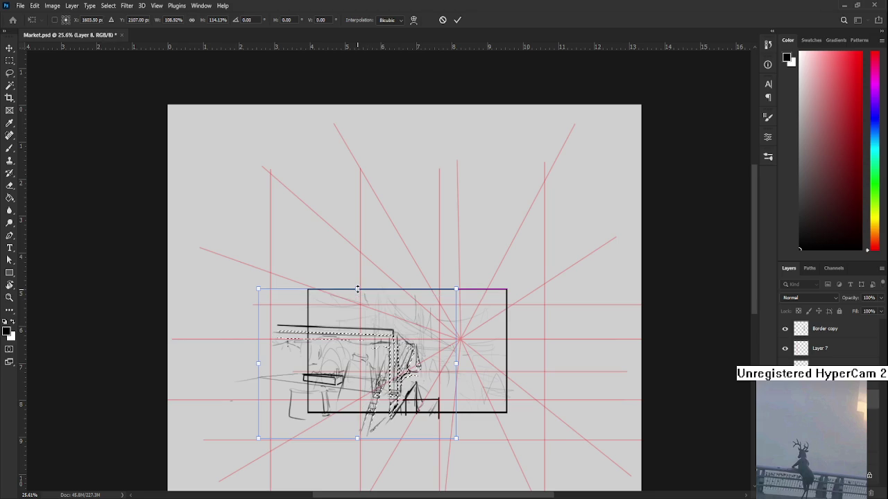
pyautogui.scroll(3, 371, 362)
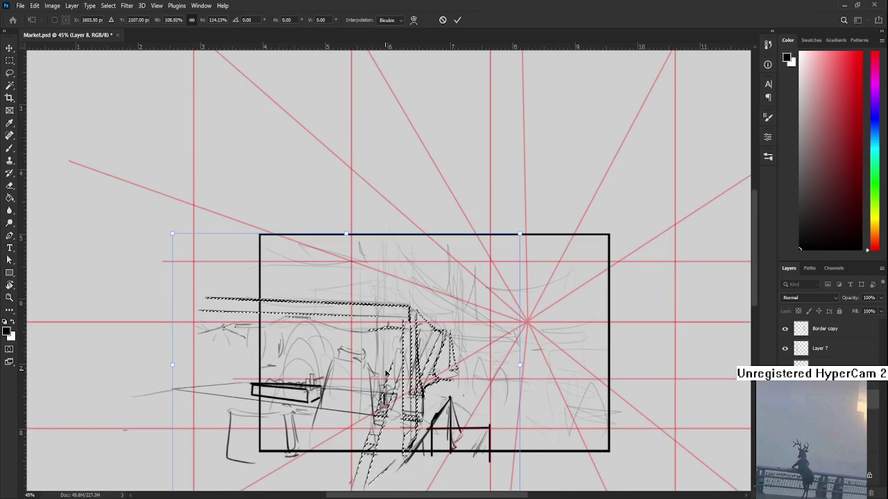
pyautogui.press('Return')
# - Nudge the selected strokes slightly up-right, then clear the selection
pyautogui.scroll(-1, 385, 390)
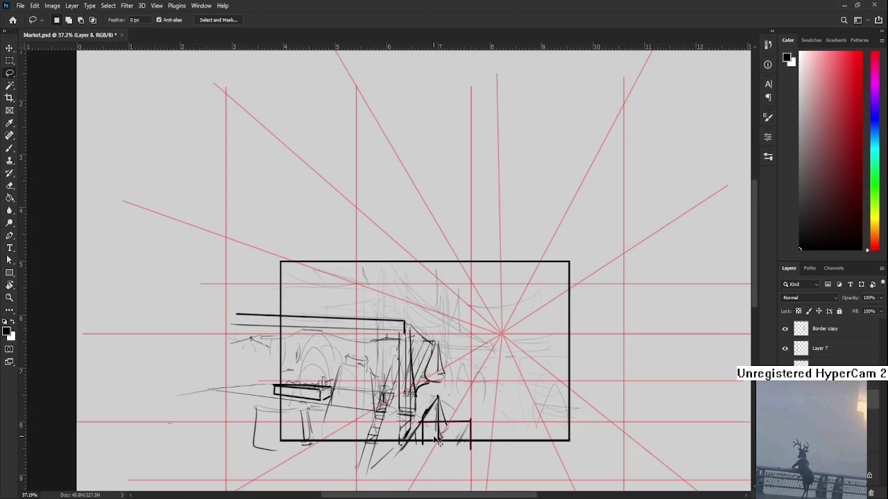
pyautogui.hotkey('ctrl', 't')
pyautogui.moveTo(410, 434); pyautogui.dragTo(414, 432)
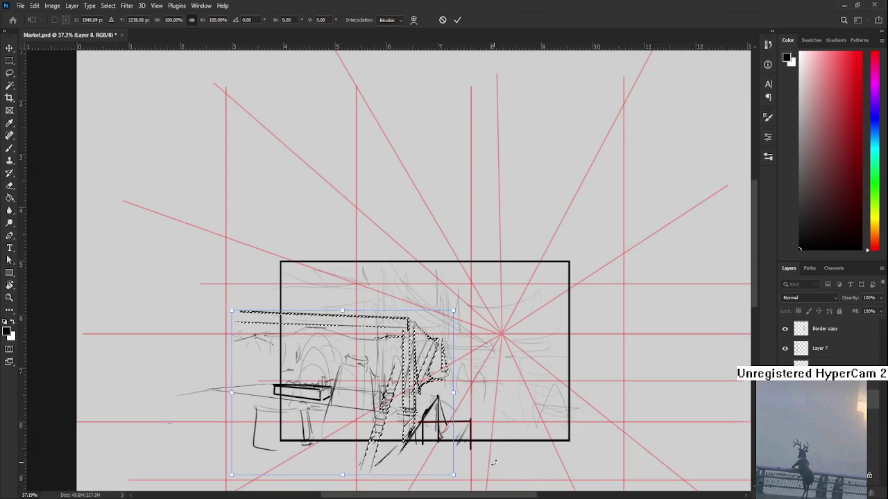
pyautogui.press('Return')
pyautogui.hotkey('ctrl', 'd')
pyautogui.press('b')
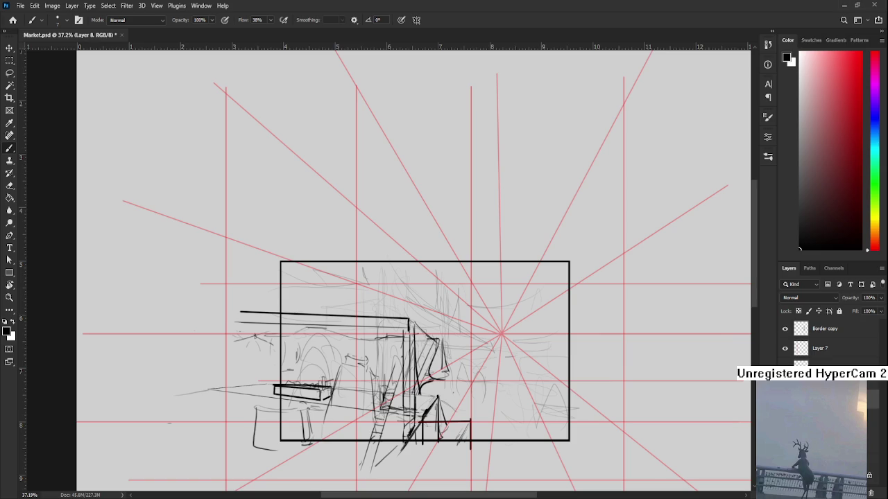
pyautogui.scroll(2, 371, 372)
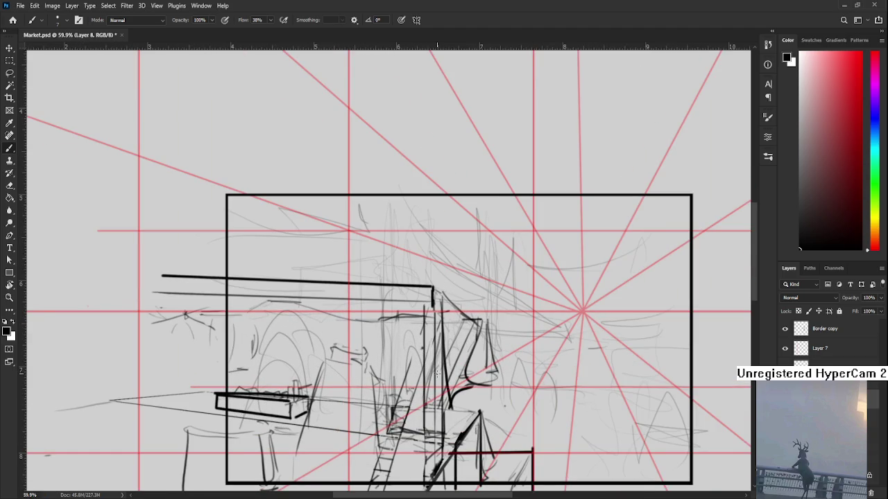
# - Draw a thin diagonal roof line up-left from the awning, redrawing it until it sits flatter
pyautogui.moveTo(430, 307); pyautogui.dragTo(336, 286)
pyautogui.hotkey('ctrl', 'z')
pyautogui.moveTo(431, 307); pyautogui.dragTo(327, 269)
pyautogui.hotkey('ctrl', 'z')
pyautogui.moveTo(430, 307); pyautogui.dragTo(341, 270)
pyautogui.hotkey('ctrl', 'z')
pyautogui.moveTo(430, 306); pyautogui.dragTo(336, 284)
# - Erase part of the roof line, bend the awning down into the roof and add small end details
pyautogui.press('e')
pyautogui.moveTo(360, 285)
pyautogui.mouseDown()
pyautogui.moveTo(428, 286)
pyautogui.moveTo(432, 301)
pyautogui.mouseUp()
pyautogui.press('b')
pyautogui.moveTo(345, 283); pyautogui.dragTo(364, 287)
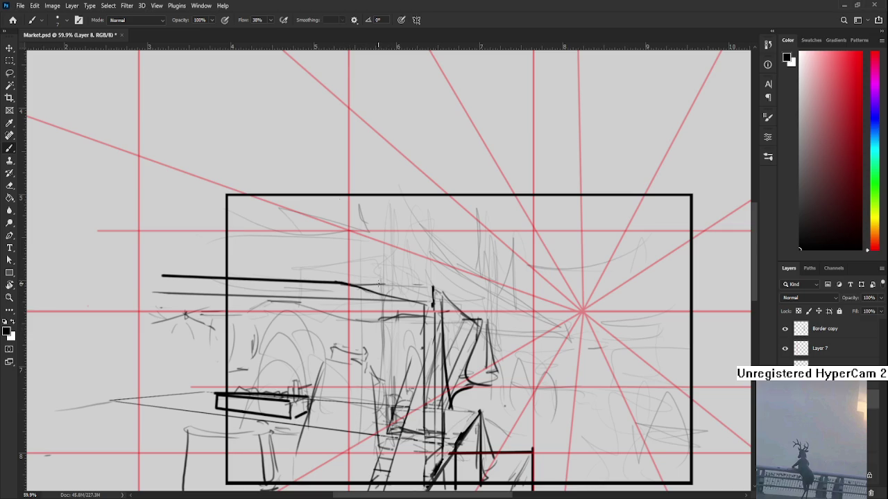
pyautogui.hotkey('ctrl', 'z')
pyautogui.moveTo(367, 284)
pyautogui.mouseDown()
pyautogui.moveTo(420, 309)
pyautogui.moveTo(411, 299)
pyautogui.moveTo(429, 300)
pyautogui.moveTo(398, 298)
pyautogui.moveTo(430, 301)
pyautogui.moveTo(357, 291)
pyautogui.mouseUp()
pyautogui.hotkey('ctrl', 'z')
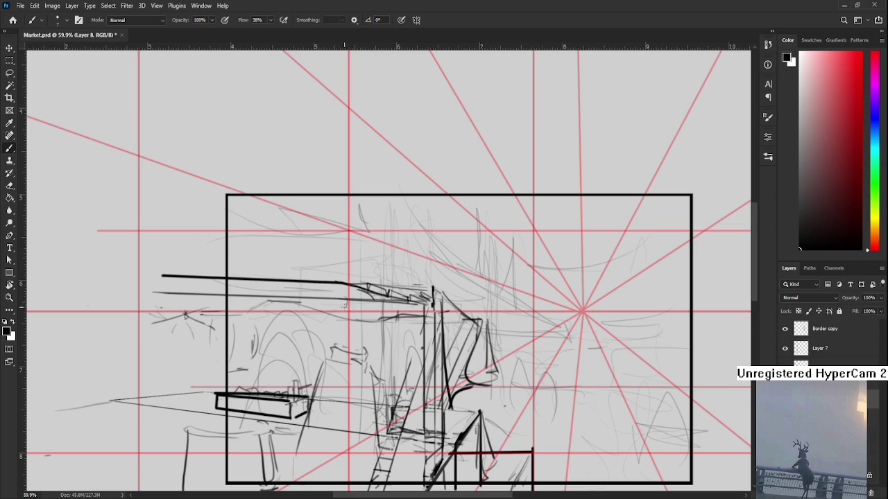
pyautogui.moveTo(431, 312); pyautogui.dragTo(432, 301)
pyautogui.moveTo(340, 302); pyautogui.dragTo(342, 305)
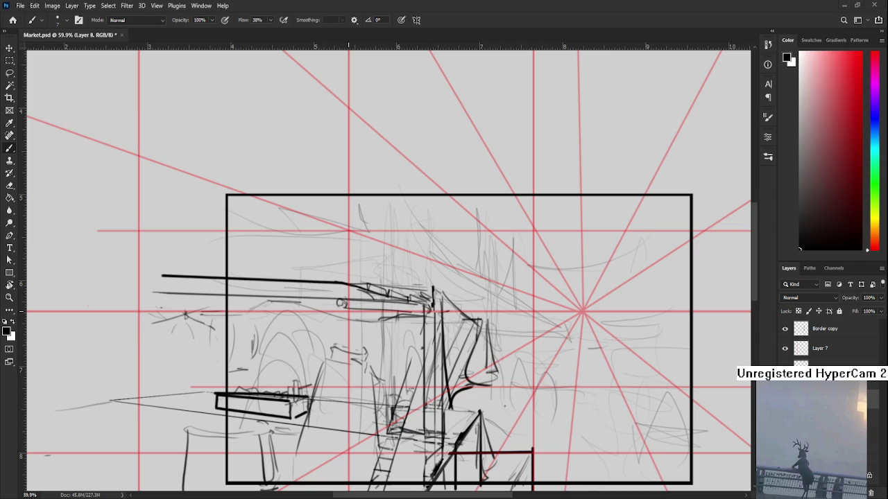
# - Sketch and undo several trial post and cloth strokes under the middle stall's roof
pyautogui.moveTo(321, 287); pyautogui.dragTo(321, 480)
pyautogui.hotkey('ctrl', 'z')
pyautogui.moveTo(300, 278)
pyautogui.mouseDown()
pyautogui.moveTo(323, 280)
pyautogui.moveTo(315, 467)
pyautogui.mouseUp()
pyautogui.hotkey('ctrl', 'z')
pyautogui.hotkey('ctrl', 'z')
pyautogui.moveTo(319, 281); pyautogui.dragTo(309, 312)
pyautogui.hotkey('ctrl', 'z')
pyautogui.moveTo(317, 281); pyautogui.dragTo(318, 409)
pyautogui.hotkey('ctrl', 'z')
pyautogui.moveTo(326, 280)
pyautogui.mouseDown()
pyautogui.moveTo(326, 383)
pyautogui.moveTo(288, 400)
pyautogui.moveTo(258, 398)
pyautogui.mouseUp()
# - Reinforce the counter box top edge and draw a second vertical post on the left down to the counter
pyautogui.hotkey('ctrl', 'z')
pyautogui.hotkey('ctrl', 'z')
pyautogui.moveTo(320, 384)
pyautogui.mouseDown()
pyautogui.moveTo(264, 391)
pyautogui.moveTo(323, 387)
pyautogui.mouseUp()
pyautogui.hotkey('ctrl', 'z')
pyautogui.moveTo(266, 383); pyautogui.dragTo(254, 384)
pyautogui.hotkey('ctrl', 'z')
pyautogui.moveTo(264, 298); pyautogui.dragTo(258, 387)
pyautogui.moveTo(261, 276)
pyautogui.mouseDown()
pyautogui.moveTo(233, 367)
pyautogui.moveTo(250, 333)
pyautogui.mouseUp()
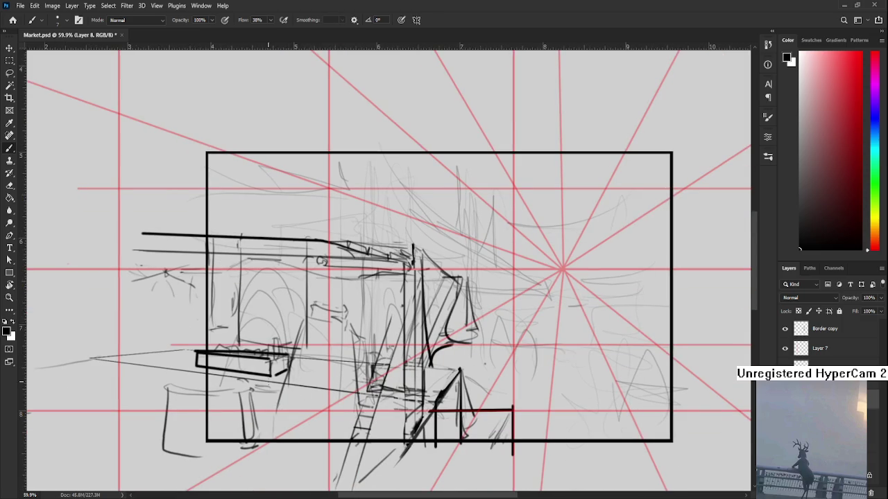
# - Lasso the tub at lower left and scale it up to about 150%
pyautogui.press('l')
pyautogui.moveTo(239, 381); pyautogui.dragTo(251, 383)
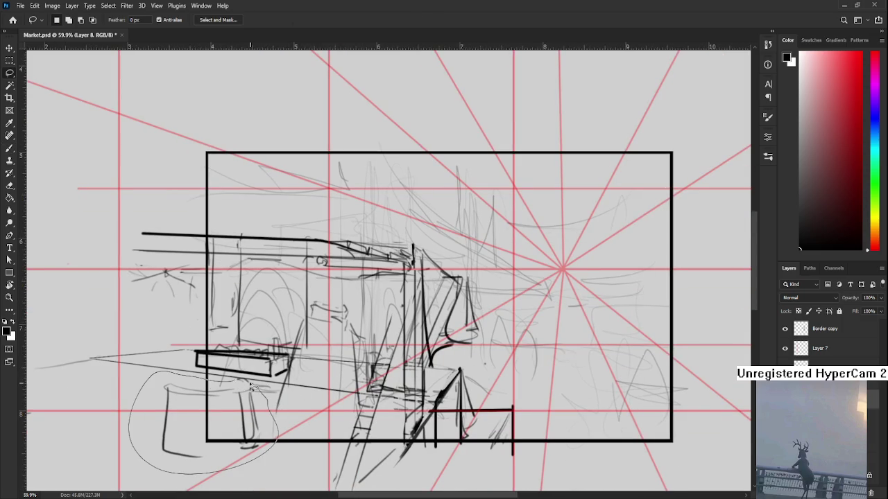
pyautogui.hotkey('ctrl', 't')
pyautogui.moveTo(129, 372); pyautogui.dragTo(79, 347)
pyautogui.scroll(-2, 267, 335)
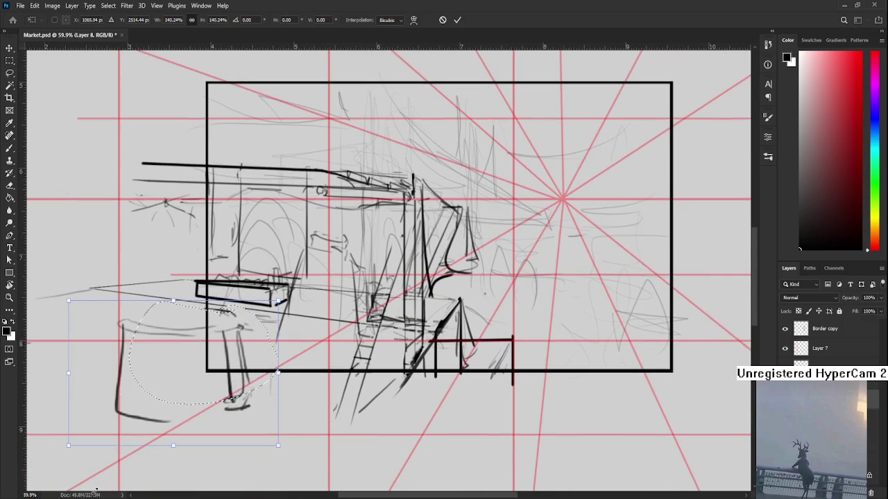
pyautogui.moveTo(267, 335)
pyautogui.mouseDown()
pyautogui.moveTo(280, 353)
pyautogui.moveTo(257, 416)
pyautogui.mouseUp()
pyautogui.scroll(2, 267, 334)
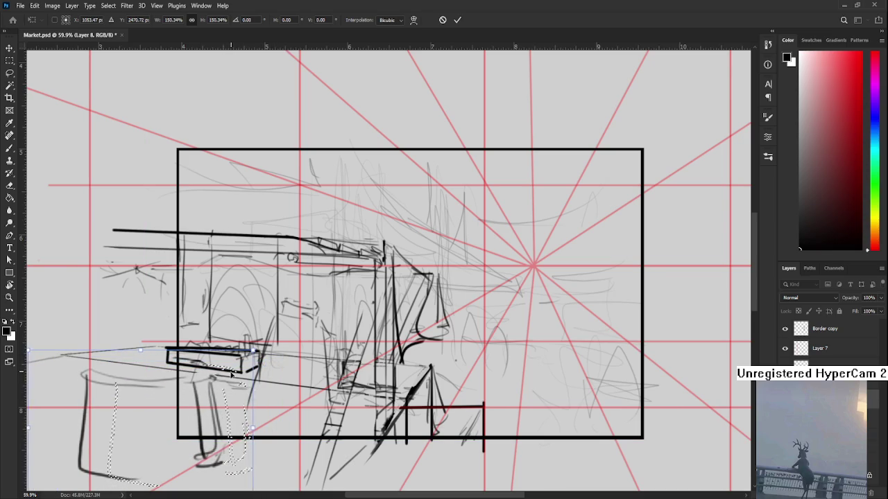
pyautogui.hscroll(1, 283, 402)
pyautogui.press('Return')
pyautogui.hotkey('ctrl', 'd')
pyautogui.press('b')
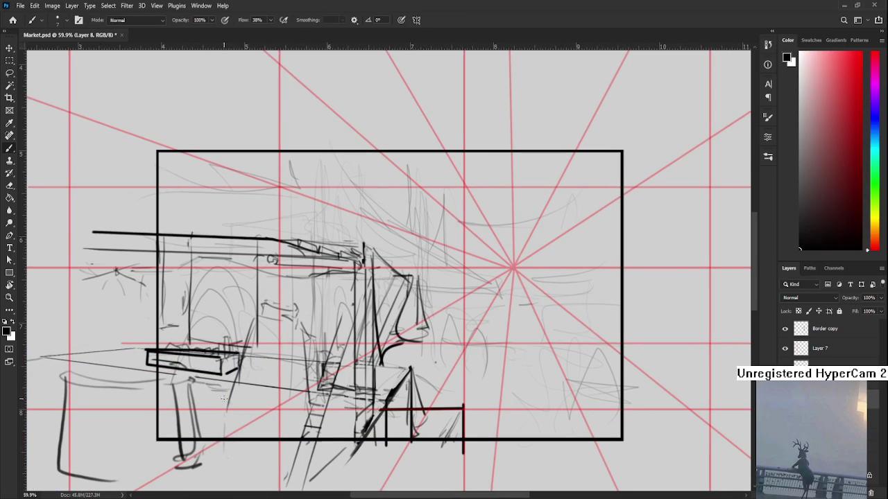
# - Redraw the tub's left and right sides and add a curved rim stroke
pyautogui.moveTo(217, 385); pyautogui.dragTo(215, 424)
pyautogui.hotkey('ctrl', 'z')
pyautogui.hotkey('ctrl', 'z')
pyautogui.moveTo(223, 390); pyautogui.dragTo(212, 438)
pyautogui.hotkey('ctrl', 'z')
pyautogui.hotkey('ctrl', 'z')
pyautogui.moveTo(202, 398); pyautogui.dragTo(202, 433)
pyautogui.hotkey('ctrl', 'z')
pyautogui.moveTo(226, 393)
pyautogui.mouseDown()
pyautogui.moveTo(204, 419)
pyautogui.moveTo(202, 438)
pyautogui.mouseUp()
pyautogui.hotkey('ctrl', 'z')
pyautogui.moveTo(223, 401); pyautogui.dragTo(223, 438)
pyautogui.hotkey('ctrl', 'z')
pyautogui.moveTo(224, 398); pyautogui.dragTo(226, 441)
pyautogui.moveTo(202, 398); pyautogui.dragTo(216, 396)
# - Erase stray strokes near the stall roof
pyautogui.scroll(-3, 394, 284)
pyautogui.scroll(-1, 394, 284)
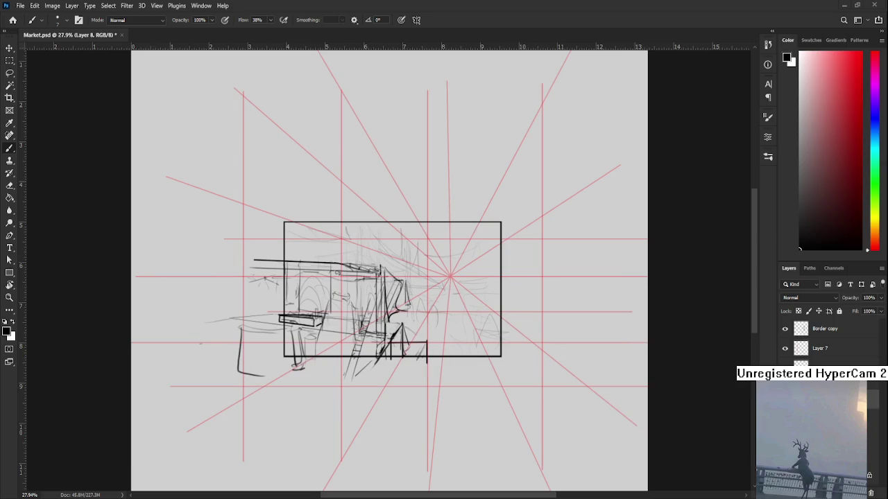
pyautogui.scroll(4, 368, 268)
pyautogui.press('e')
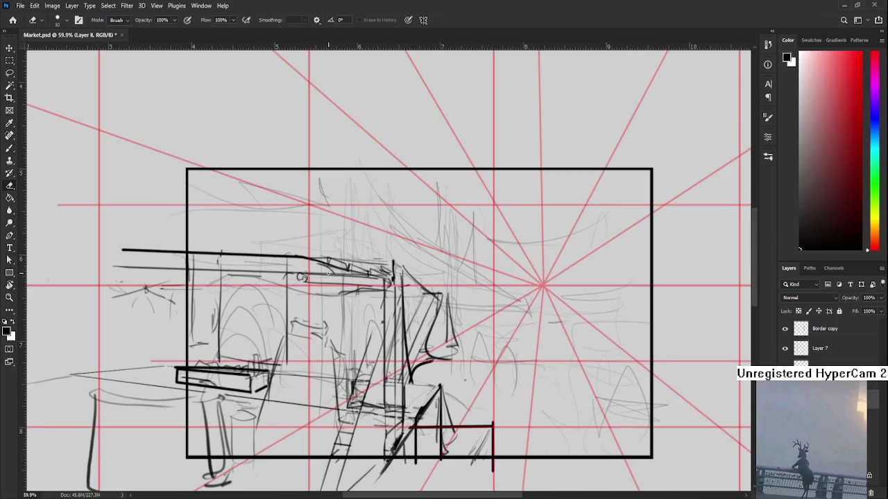
pyautogui.moveTo(317, 264)
pyautogui.mouseDown()
pyautogui.moveTo(351, 268)
pyautogui.moveTo(358, 290)
pyautogui.moveTo(419, 282)
pyautogui.moveTo(432, 296)
pyautogui.mouseUp()
pyautogui.press('b')
pyautogui.press('e')
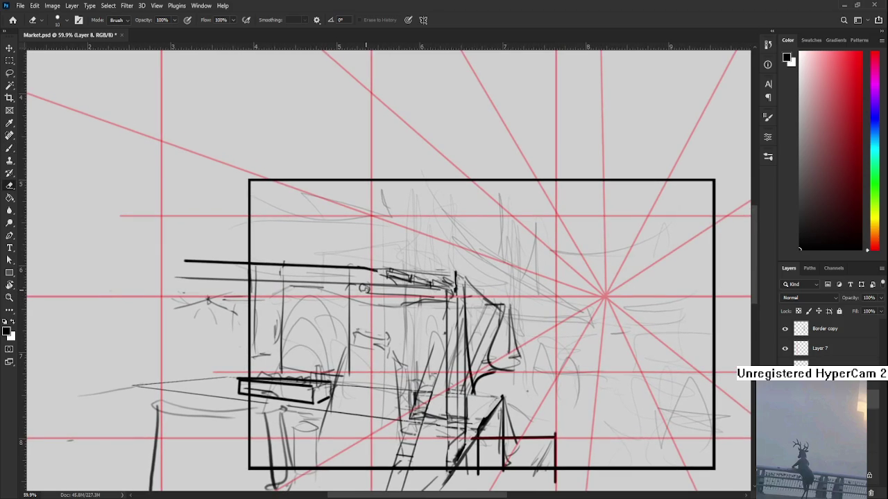
pyautogui.press('b')
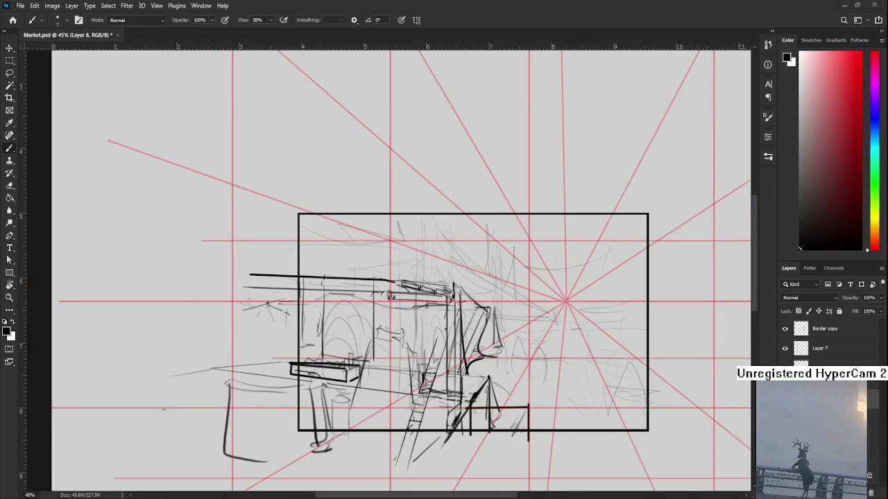
# - Shift the whole sketch slightly to the left with Free Transform
pyautogui.hotkey('ctrl', 't')
pyautogui.moveTo(464, 403); pyautogui.dragTo(434, 402)
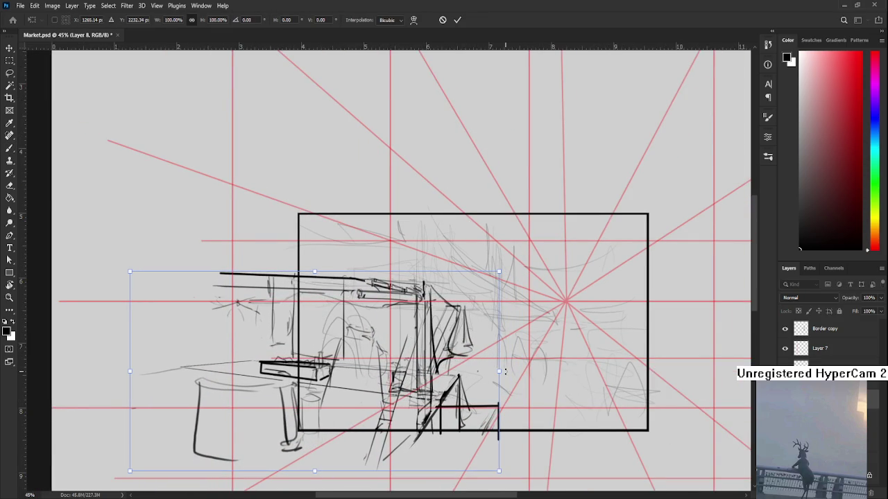
pyautogui.press('Return')
pyautogui.press('b')
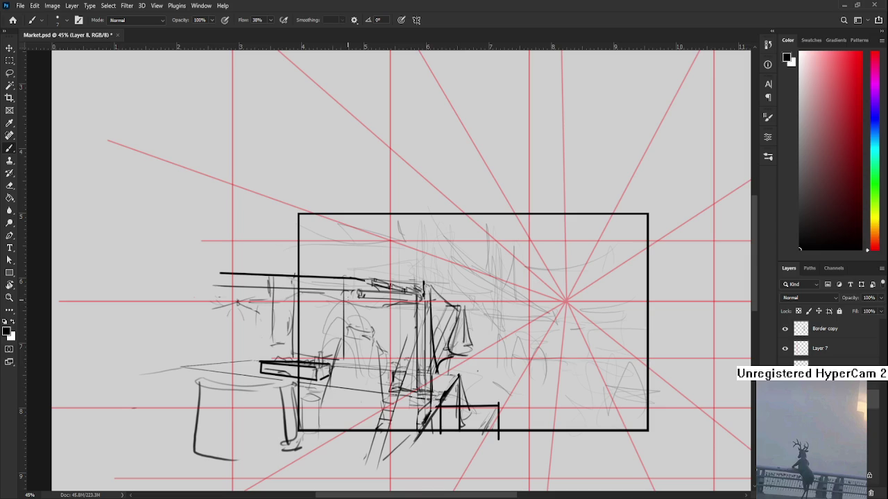
# - Draw tall vertical post lines through the middle stall, undoing misplaced strokes
pyautogui.moveTo(356, 284); pyautogui.dragTo(356, 426)
pyautogui.hotkey('ctrl', 'z')
pyautogui.moveTo(358, 292); pyautogui.dragTo(357, 428)
pyautogui.moveTo(354, 292); pyautogui.dragTo(353, 444)
pyautogui.hotkey('ctrl', 'z')
pyautogui.moveTo(350, 291); pyautogui.dragTo(352, 435)
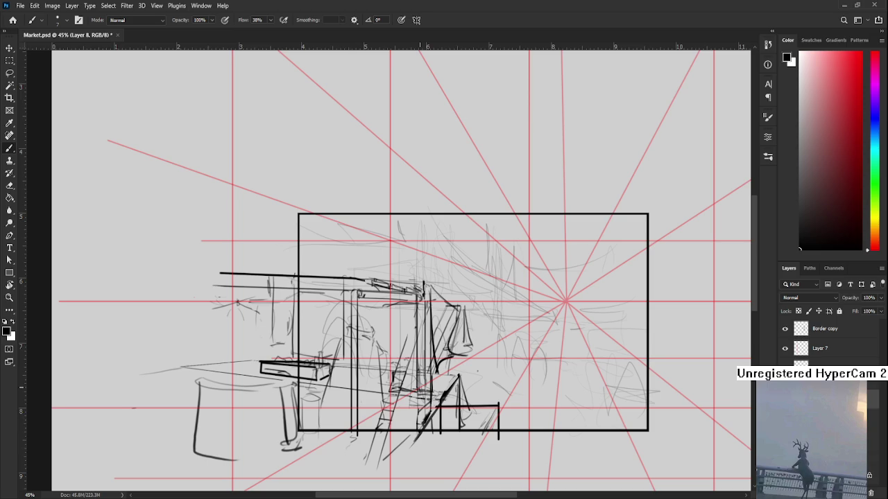
# - Sketch trial ladder rails on and below the central stall with the Brush
pyautogui.scroll(-3, 433, 367)
pyautogui.scroll(-2, 441, 361)
pyautogui.scroll(7, 452, 381)
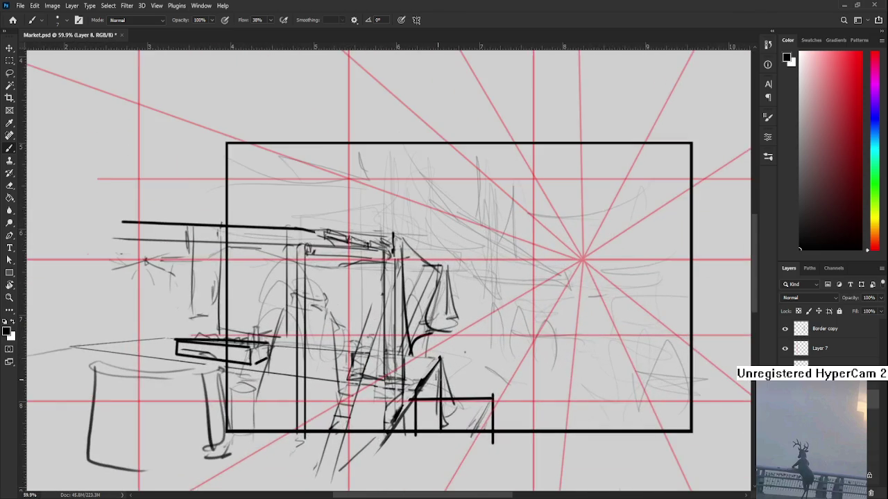
pyautogui.moveTo(344, 320); pyautogui.dragTo(287, 479)
pyautogui.hotkey('ctrl', 'z')
pyautogui.hotkey('ctrl', 'z')
pyautogui.moveTo(344, 347)
pyautogui.mouseDown()
pyautogui.moveTo(306, 451)
pyautogui.moveTo(282, 477)
pyautogui.moveTo(305, 440)
pyautogui.mouseUp()
pyautogui.press('e')
pyautogui.press('b')
pyautogui.moveTo(346, 274); pyautogui.dragTo(332, 313)
pyautogui.moveTo(347, 263); pyautogui.dragTo(326, 326)
pyautogui.moveTo(291, 434); pyautogui.dragTo(274, 480)
pyautogui.moveTo(307, 434); pyautogui.dragTo(300, 455)
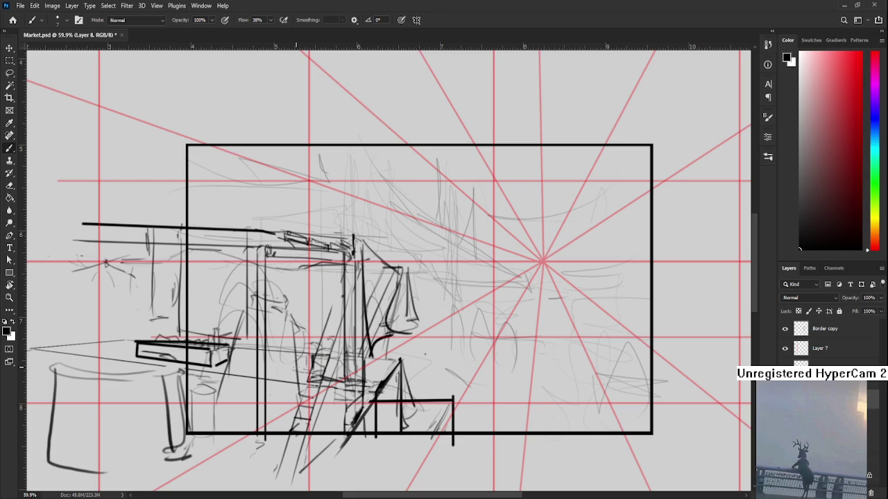
# - Erase the lower ladder rail strokes with an enlarged eraser
pyautogui.press('e')
pyautogui.moveTo(294, 420); pyautogui.dragTo(282, 455)
pyautogui.press(']')
pyautogui.press(']')
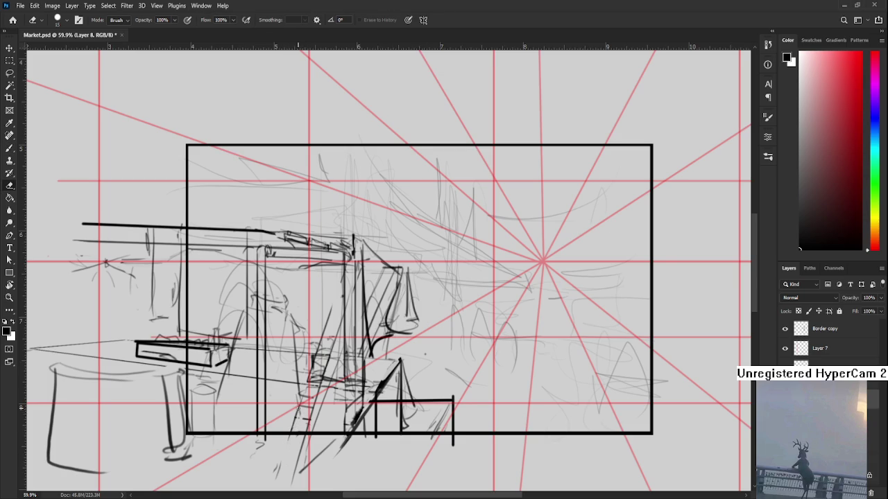
pyautogui.moveTo(297, 409); pyautogui.dragTo(321, 416)
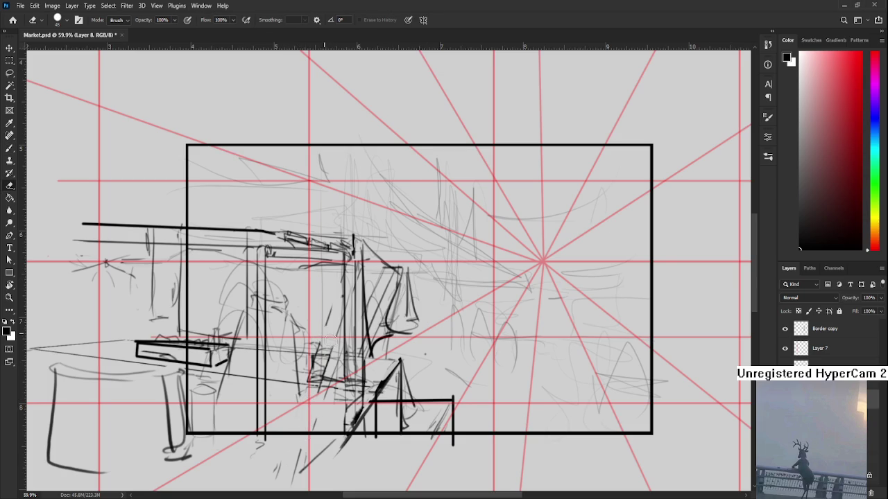
# - Draw long diagonal cloth folds slanting left and right from the stall top
pyautogui.press('b')
pyautogui.moveTo(310, 279); pyautogui.dragTo(273, 452)
pyautogui.hotkey('ctrl', 'z')
pyautogui.moveTo(310, 272)
pyautogui.mouseDown()
pyautogui.moveTo(258, 470)
pyautogui.moveTo(255, 459)
pyautogui.mouseUp()
pyautogui.hotkey('ctrl', 'z')
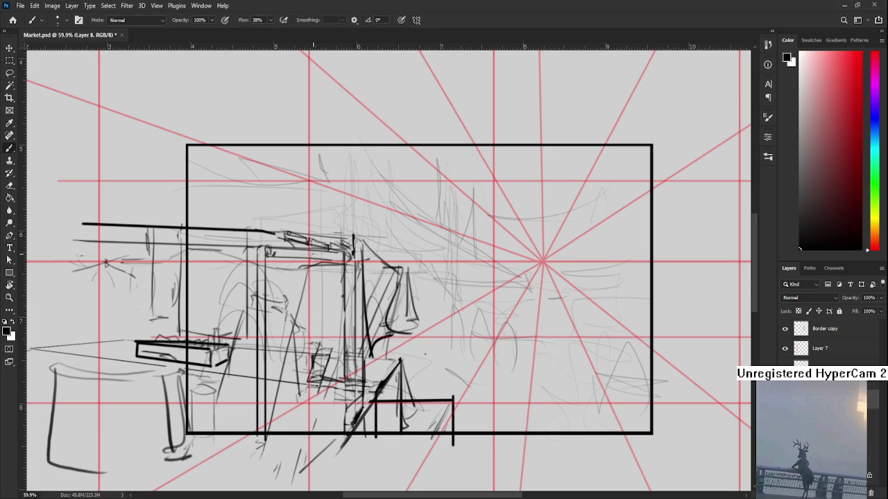
pyautogui.moveTo(316, 263); pyautogui.dragTo(269, 433)
pyautogui.hotkey('ctrl', 'z')
pyautogui.moveTo(313, 273); pyautogui.dragTo(272, 432)
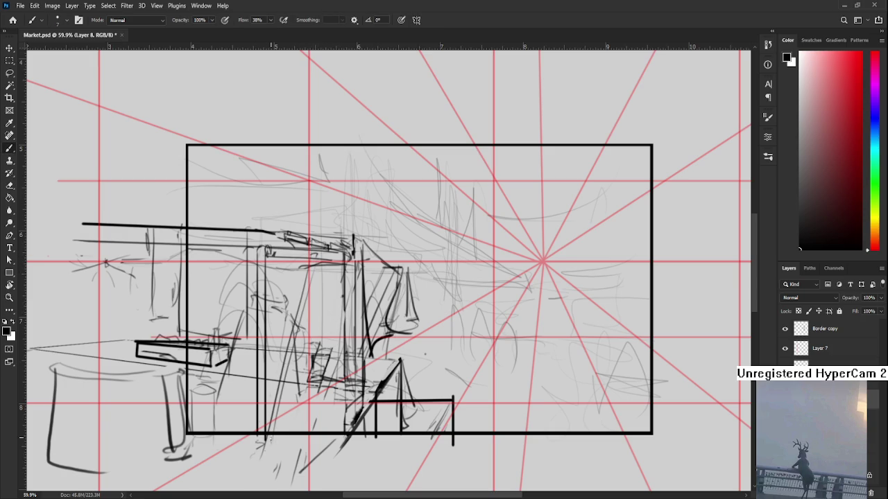
pyautogui.moveTo(321, 262); pyautogui.dragTo(346, 418)
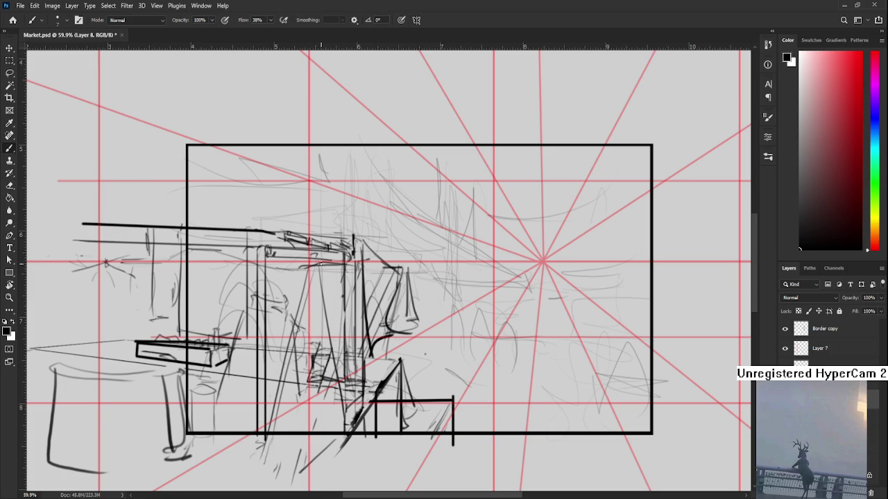
pyautogui.moveTo(320, 263); pyautogui.dragTo(347, 405)
pyautogui.hotkey('ctrl', 'z')
pyautogui.moveTo(320, 270); pyautogui.dragTo(351, 425)
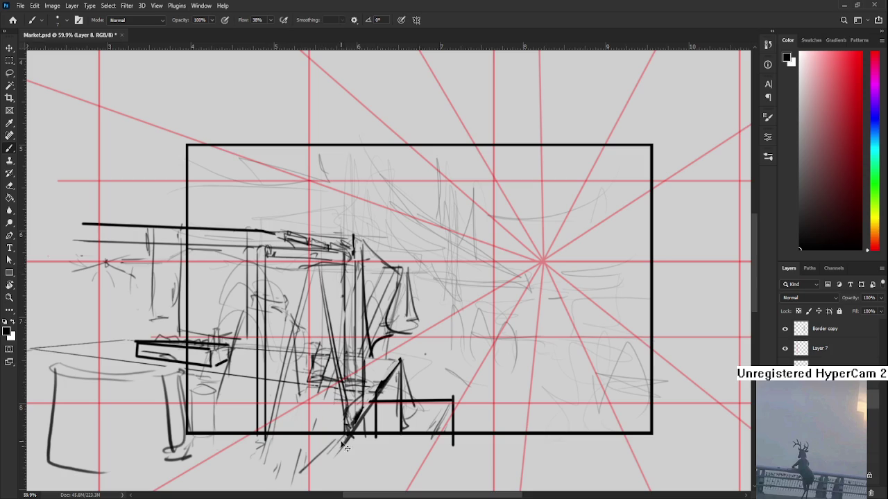
# - Try a low diagonal stroke across the stall base, undoing each attempt
pyautogui.moveTo(343, 377); pyautogui.dragTo(272, 421)
pyautogui.hotkey('ctrl', 'z')
pyautogui.moveTo(341, 376); pyautogui.dragTo(262, 417)
pyautogui.hotkey('ctrl', 'z')
pyautogui.moveTo(339, 383); pyautogui.dragTo(255, 432)
pyautogui.hotkey('ctrl', 'z')
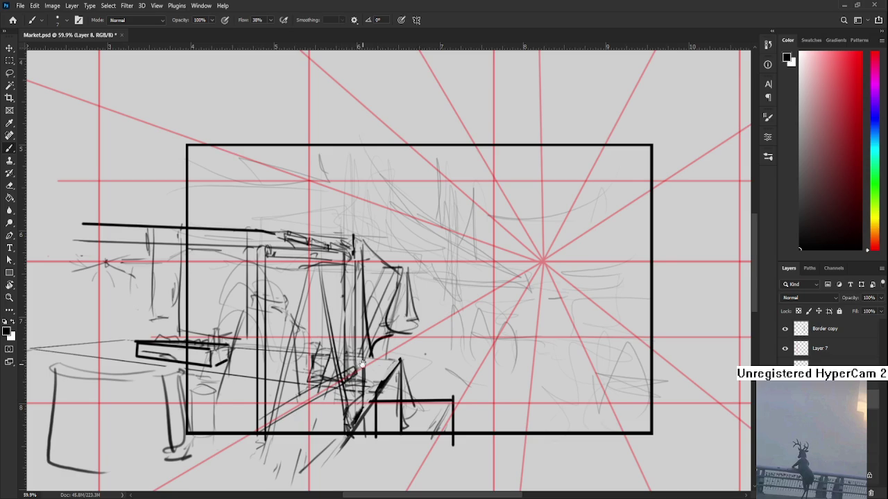
# - Add small dark detail marks in the middle of the central stall
pyautogui.moveTo(365, 365); pyautogui.dragTo(339, 367)
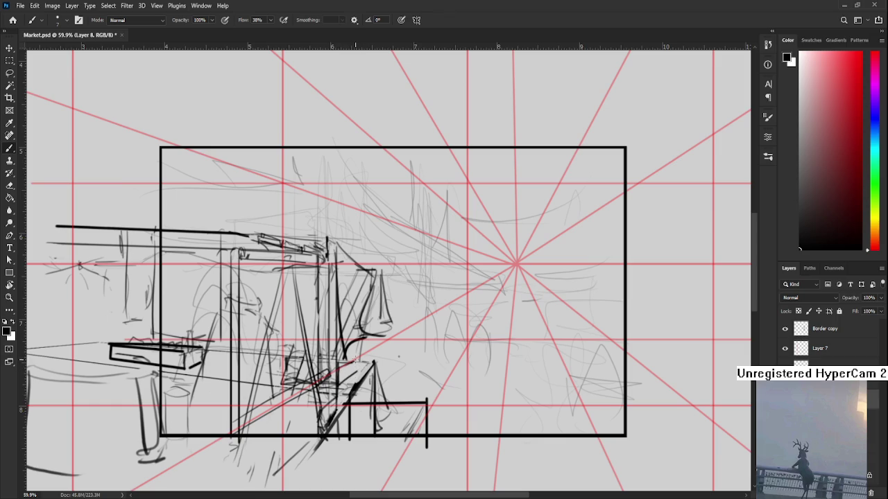
pyautogui.moveTo(346, 359)
pyautogui.mouseDown()
pyautogui.moveTo(355, 350)
pyautogui.moveTo(293, 337)
pyautogui.mouseUp()
pyautogui.moveTo(344, 353); pyautogui.dragTo(350, 348)
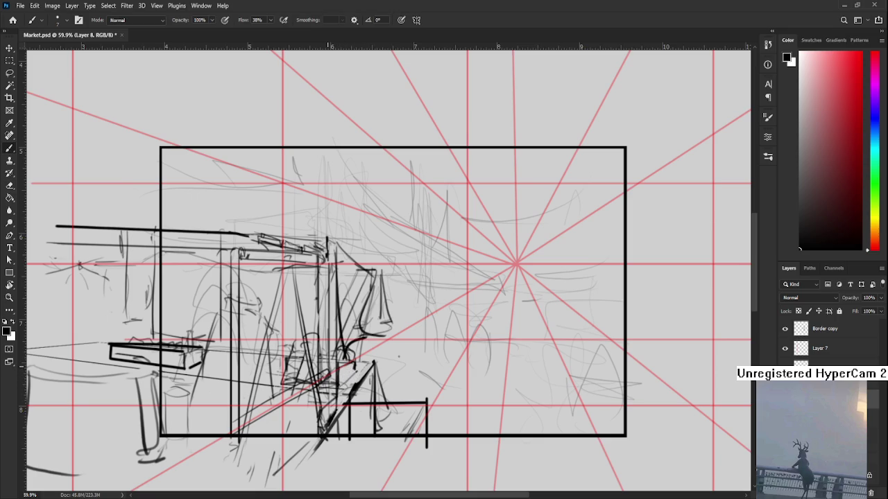
pyautogui.moveTo(304, 378); pyautogui.dragTo(362, 388)
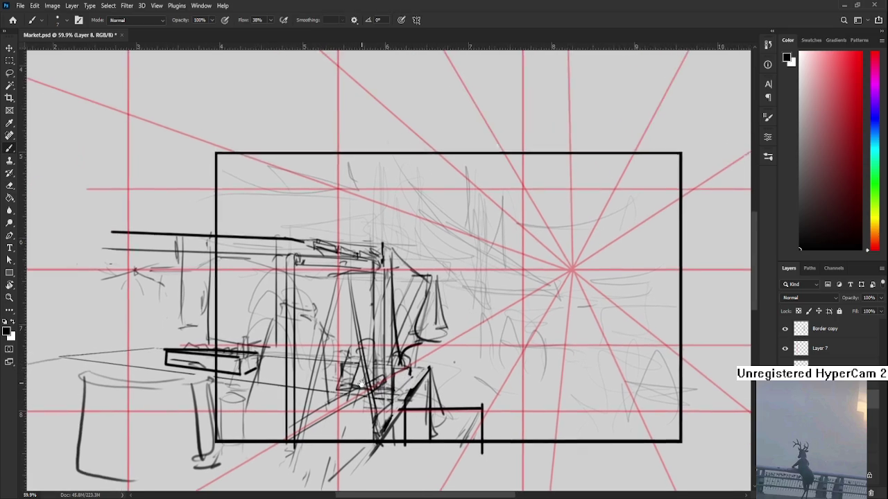
pyautogui.moveTo(295, 347); pyautogui.dragTo(297, 396)
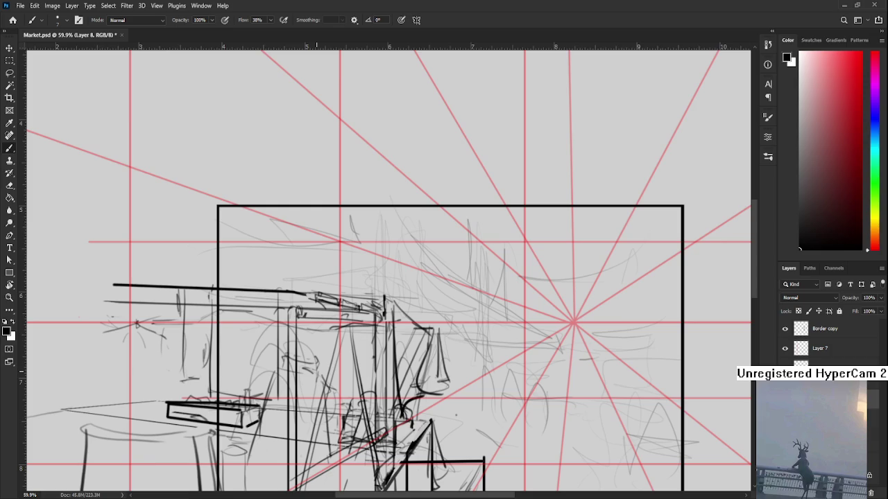
pyautogui.scroll(-3, 317, 395)
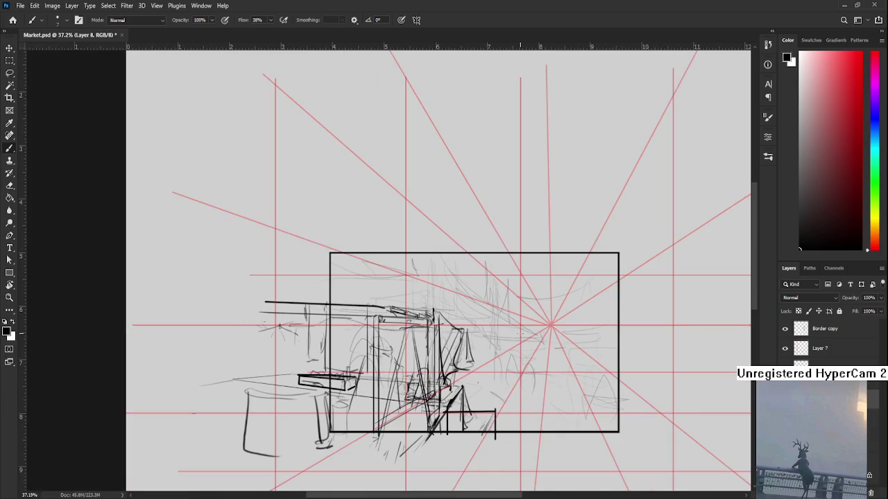
# - Erase the right part of the bracket shape at the lower right of the stalls
pyautogui.scroll(1, 538, 312)
pyautogui.scroll(-2, 471, 401)
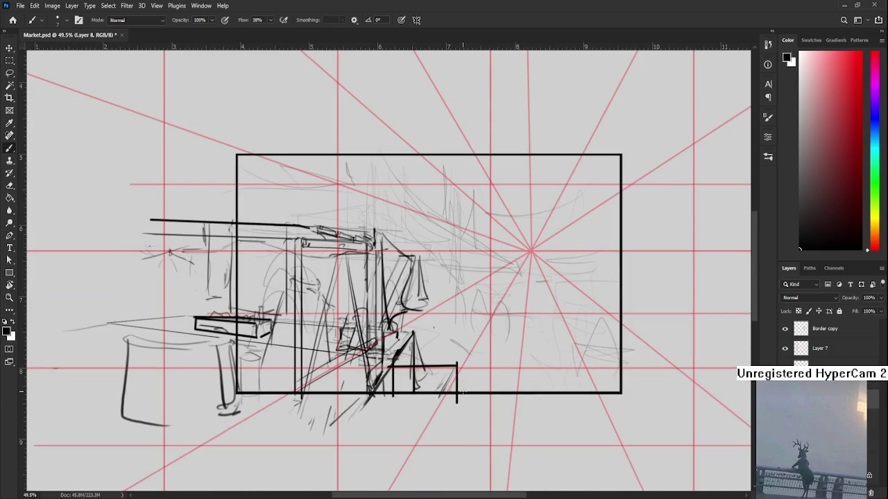
pyautogui.scroll(2, 458, 388)
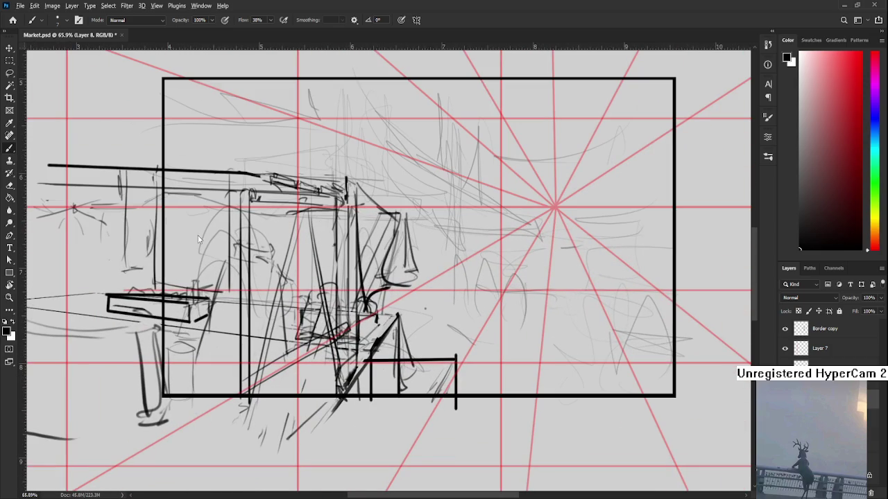
pyautogui.scroll(-2, 506, 392)
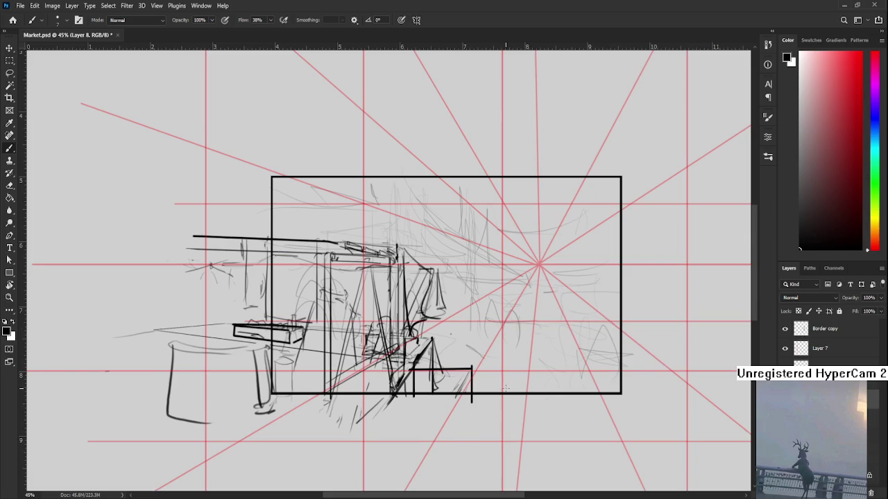
pyautogui.press('e')
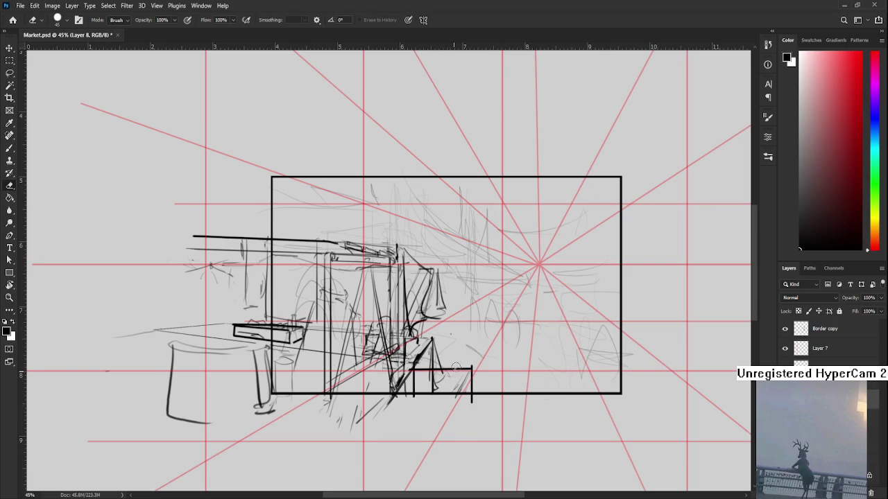
pyautogui.moveTo(458, 382); pyautogui.dragTo(472, 371)
# - Redraw the bracket as a low crate with short posts and zigzag grass strokes
pyautogui.press('b')
pyautogui.moveTo(444, 372)
pyautogui.mouseDown()
pyautogui.moveTo(490, 371)
pyautogui.moveTo(493, 396)
pyautogui.mouseUp()
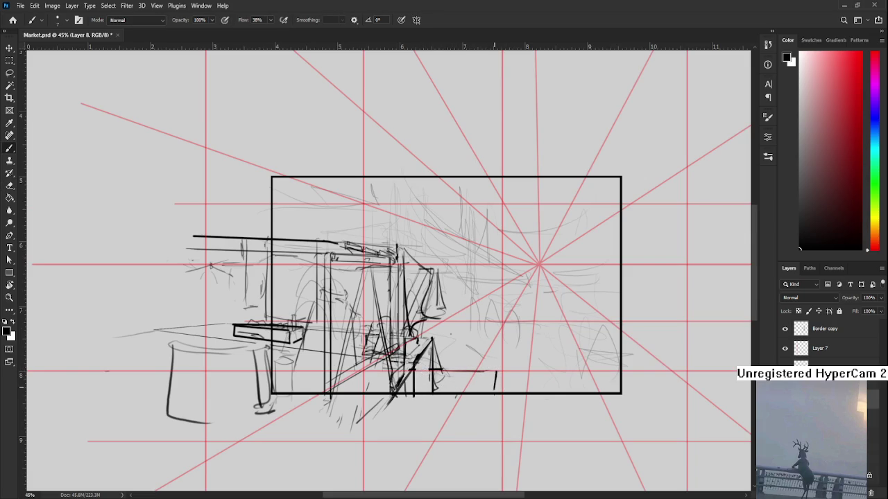
pyautogui.moveTo(431, 373); pyautogui.dragTo(431, 394)
pyautogui.moveTo(489, 373); pyautogui.dragTo(489, 395)
pyautogui.moveTo(454, 370)
pyautogui.mouseDown()
pyautogui.moveTo(435, 369)
pyautogui.moveTo(452, 385)
pyautogui.moveTo(455, 370)
pyautogui.moveTo(430, 392)
pyautogui.moveTo(471, 397)
pyautogui.moveTo(478, 378)
pyautogui.mouseUp()
pyautogui.hotkey('ctrl', 'z')
pyautogui.hotkey('ctrl', 'z')
pyautogui.moveTo(478, 382)
pyautogui.mouseDown()
pyautogui.moveTo(484, 395)
pyautogui.moveTo(493, 384)
pyautogui.moveTo(448, 392)
pyautogui.mouseUp()
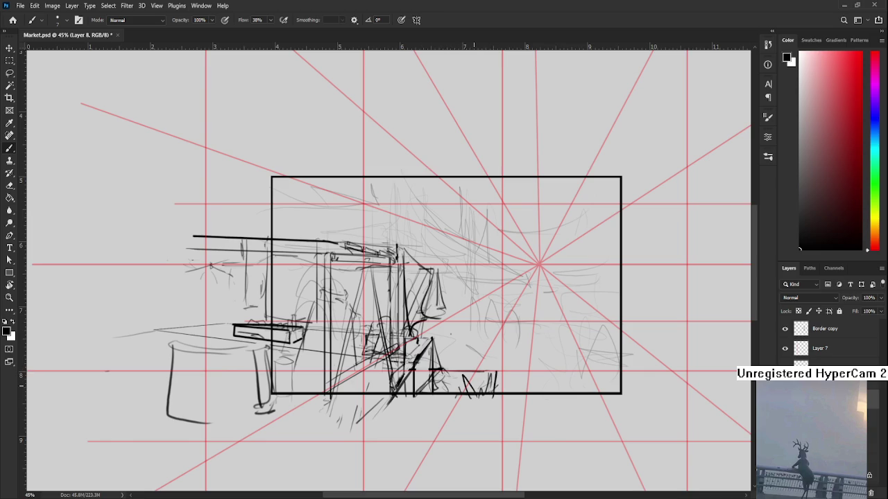